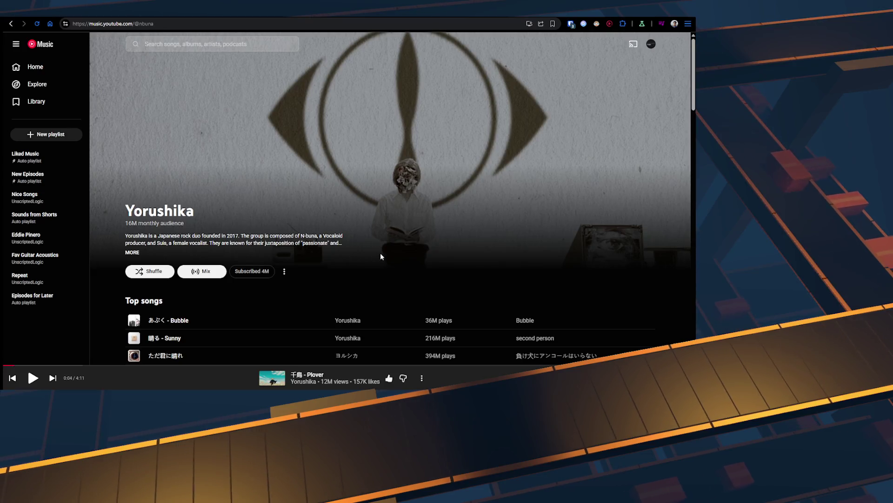
- Start a shuffled Yorushika radio in YouTube Music and skip to the next track
scroll(380, 261, "down", 2)
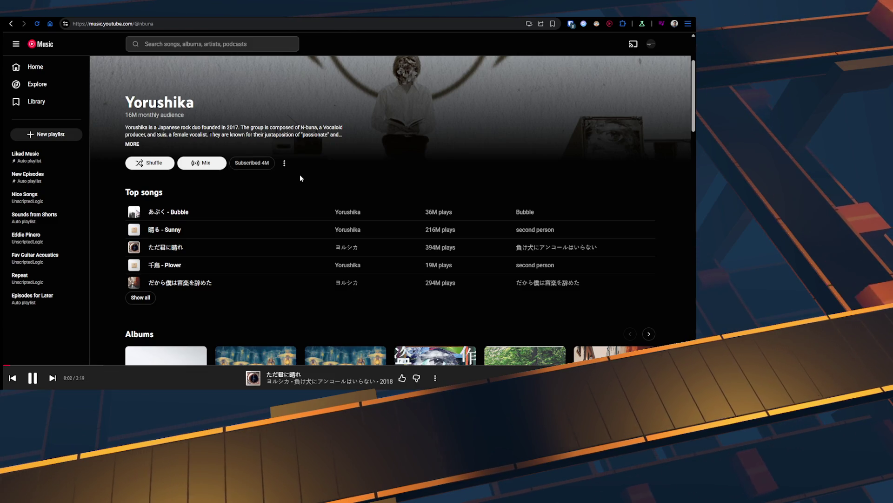
left_click(163, 167)
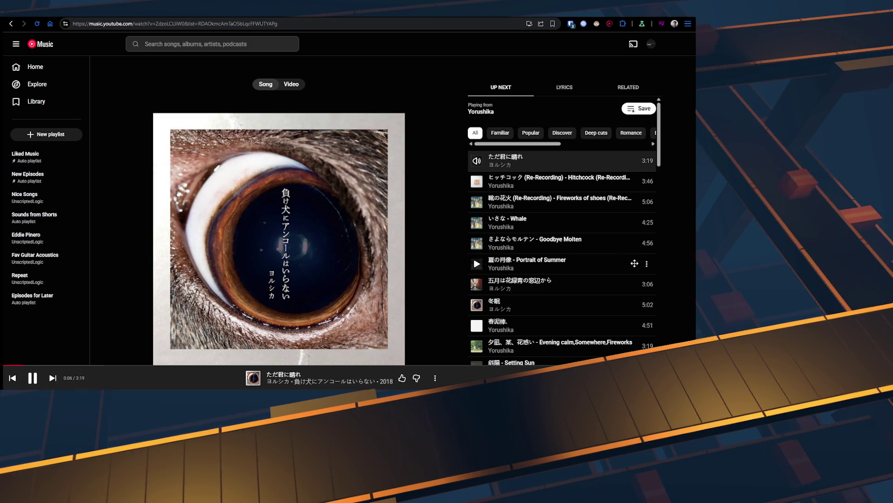
left_click(52, 378)
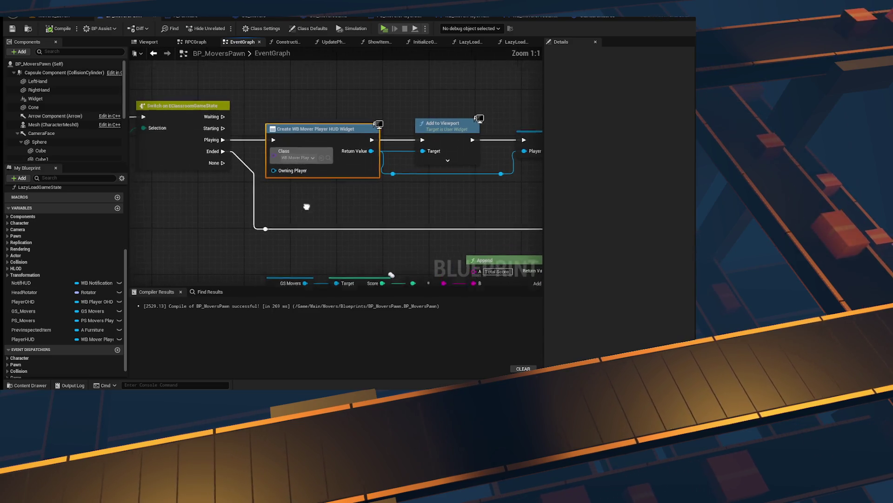
right_click(358, 229)
right_click(367, 219)
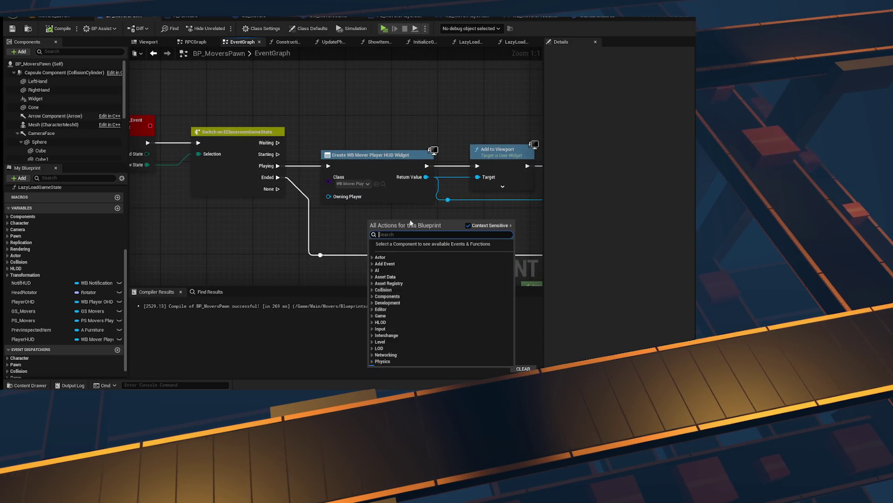
scroll(317, 209, "down", 4)
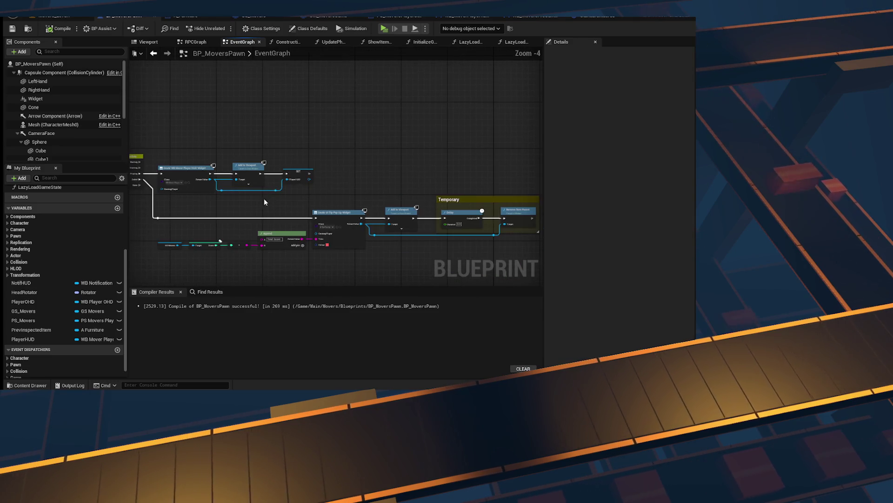
scroll(300, 176, "up", 3)
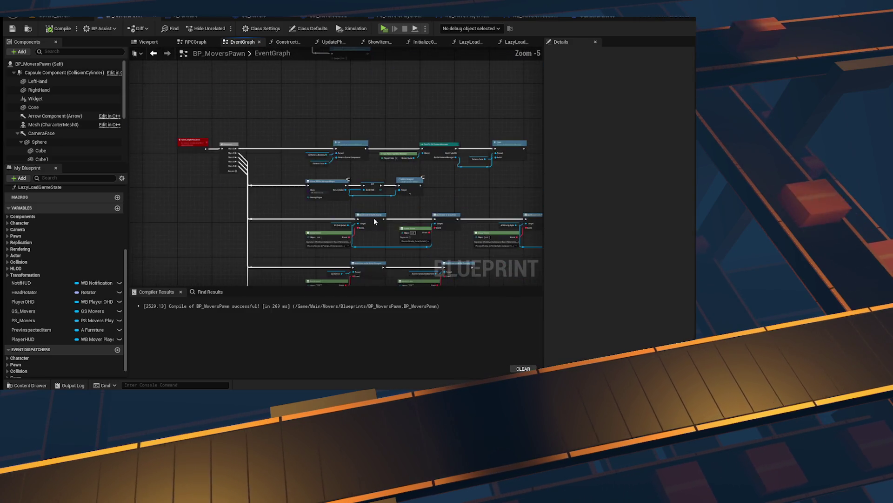
scroll(300, 176, "down", 2)
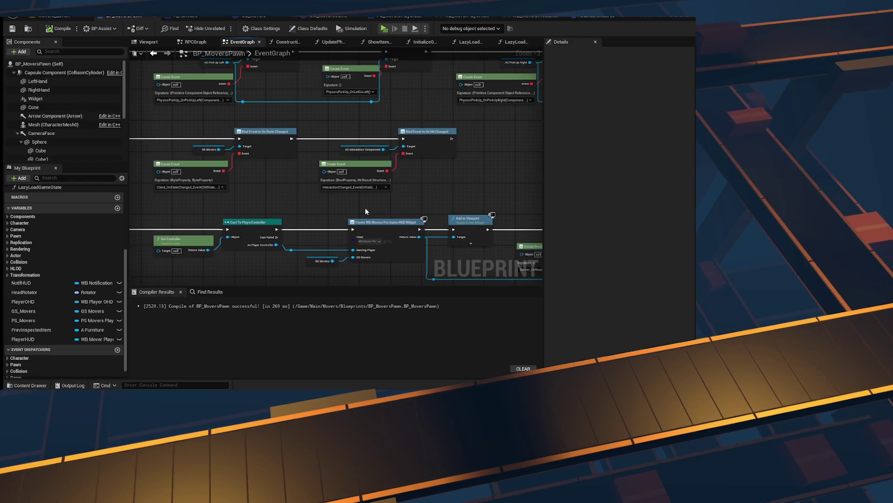
left_click_drag(366, 211, 309, 175)
scroll(307, 181, "up", 3)
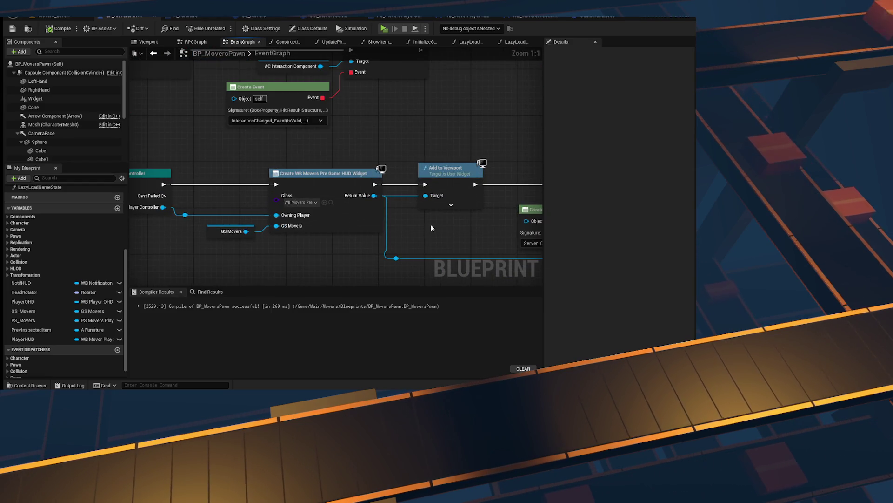
mouse_move(262, 213)
left_mouse_down()
mouse_move(272, 177)
mouse_move(172, 190)
mouse_move(309, 179)
left_mouse_up()
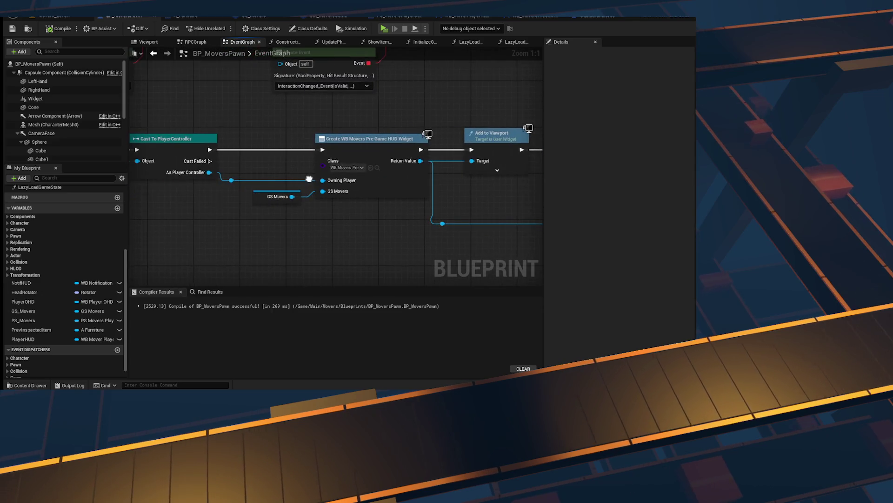
scroll(349, 182, "down", 5)
scroll(318, 205, "up", 4)
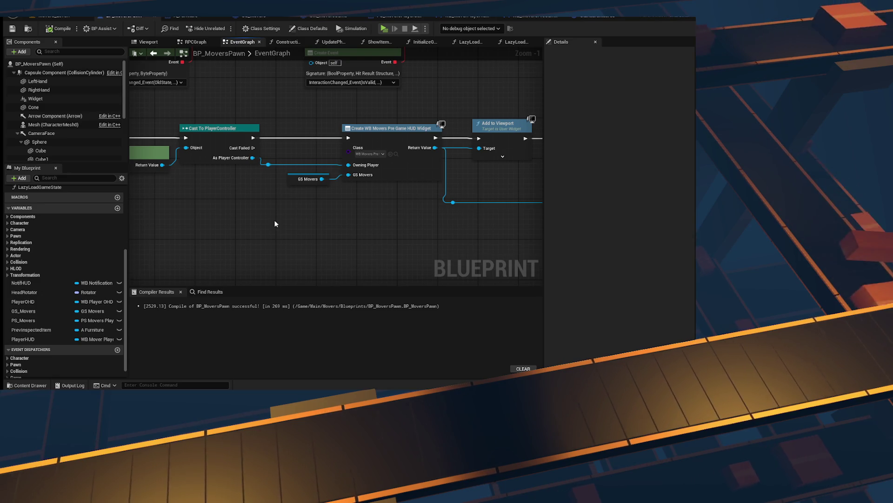
scroll(275, 224, "down", 5)
scroll(279, 140, "up", 5)
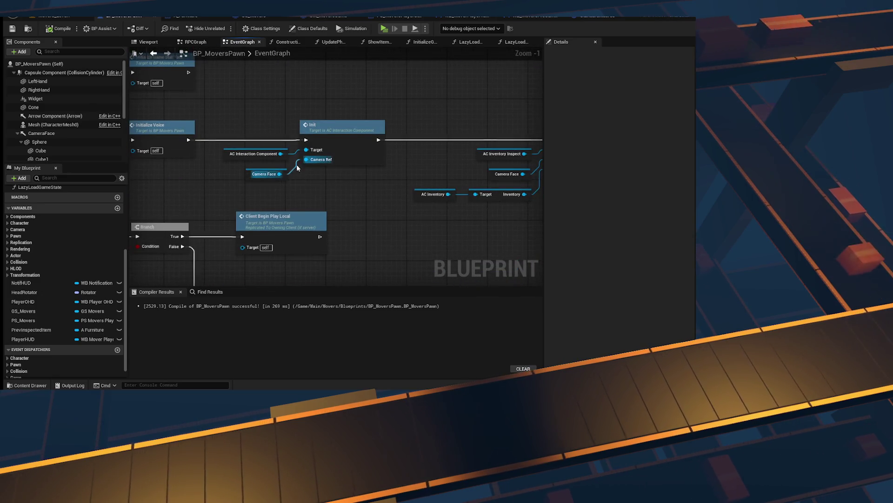
scroll(325, 195, "down", 5)
scroll(333, 199, "up", 6)
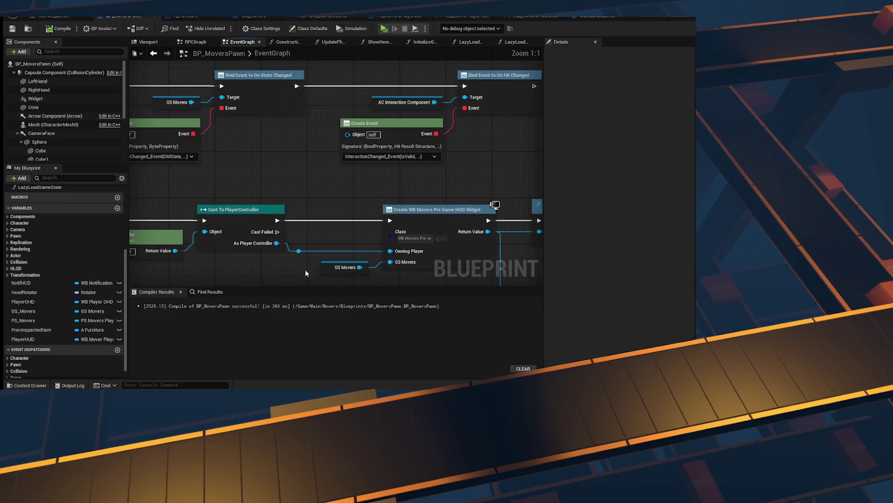
left_click_drag(306, 273, 299, 215)
- Add a Lazy Load Game State node below the event chain and a Branch on its Is Valid output
right_click(299, 244)
type("lazy")
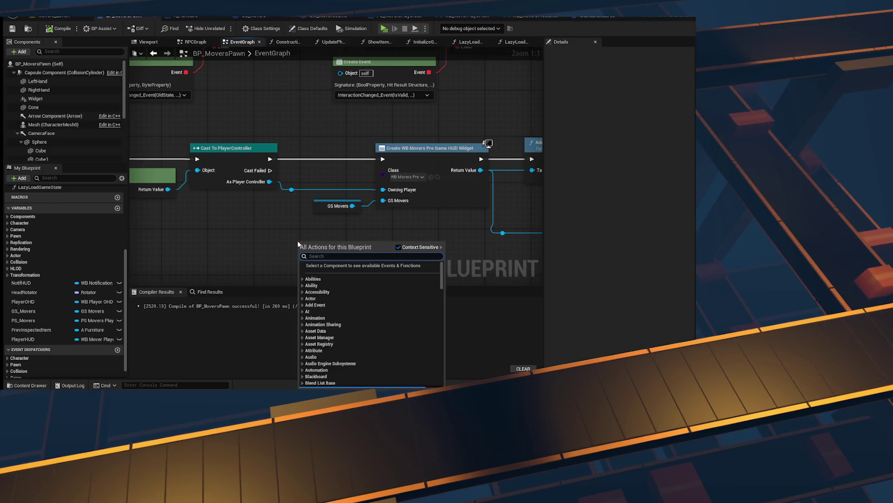
type(" load")
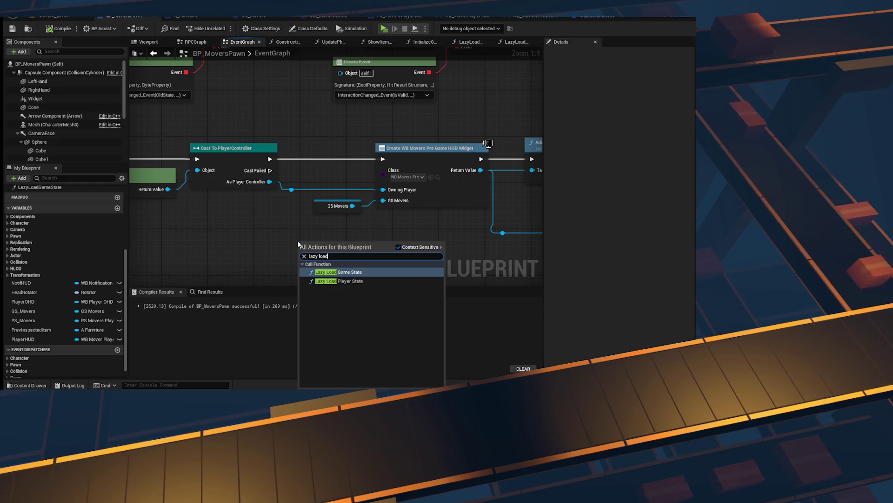
key("Return")
mouse_move(336, 198)
left_mouse_down()
mouse_move(173, 187)
mouse_move(316, 232)
mouse_move(167, 195)
left_mouse_up()
left_click_drag(278, 200, 304, 198)
left_click(347, 204)
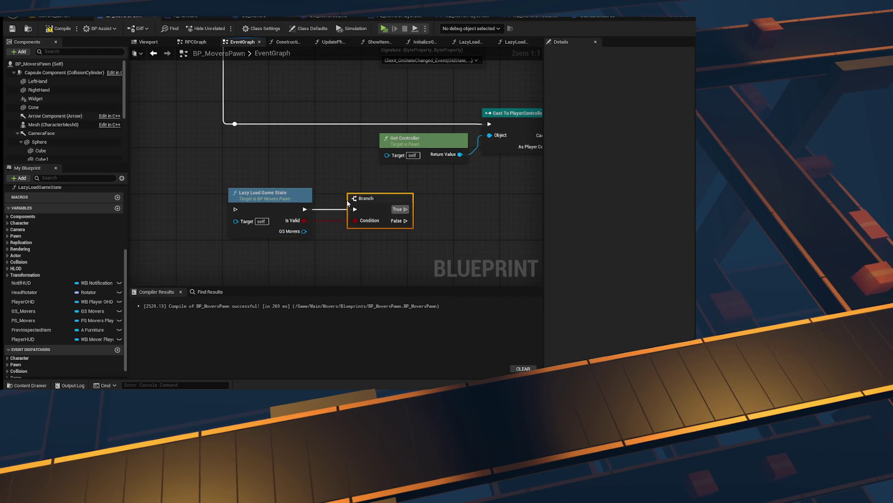
mouse_move(418, 211)
left_mouse_down()
mouse_move(355, 222)
mouse_move(394, 231)
left_mouse_up()
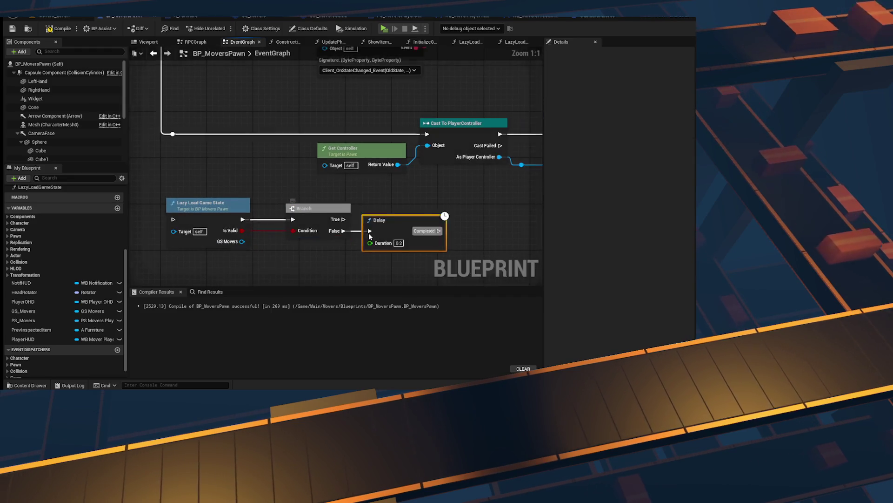
- Add a Delay on the Branch's False output and loop its Completed pin back into Lazy Load Game State
left_click_drag(434, 199, 402, 203)
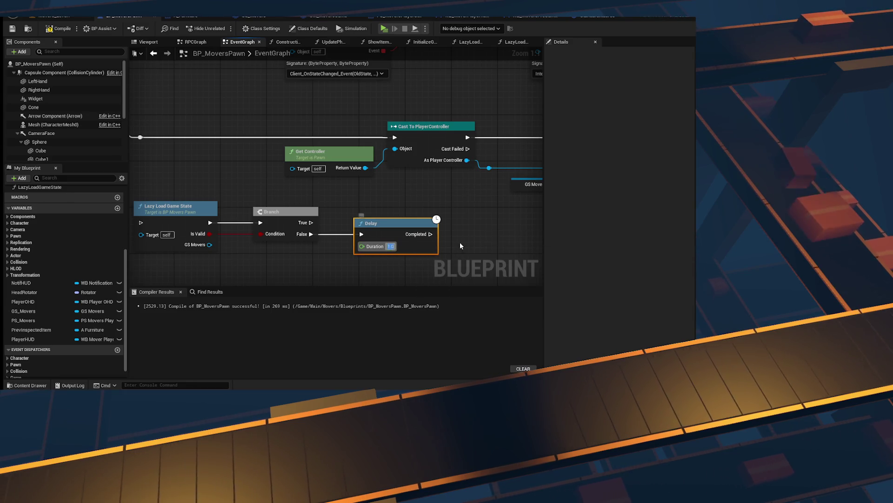
left_click_drag(430, 234, 211, 223)
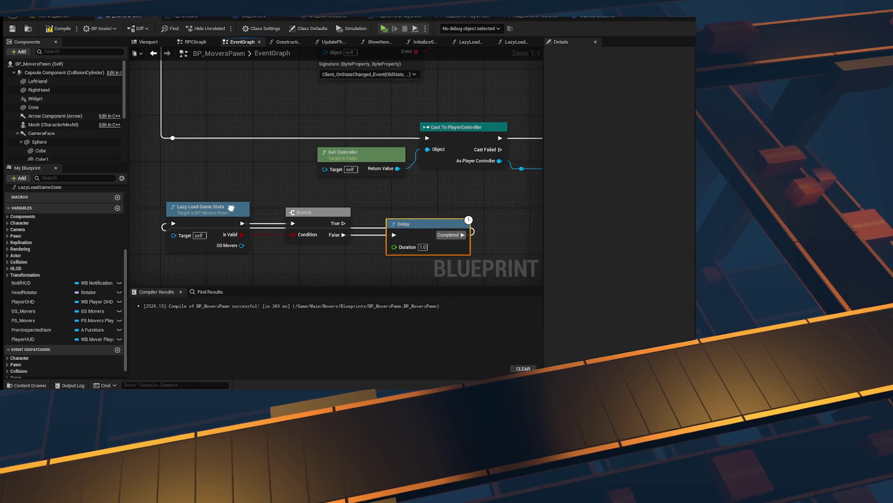
left_click_drag(172, 138, 175, 225)
mouse_move(210, 207)
left_mouse_down()
mouse_move(253, 145)
mouse_move(249, 121)
left_mouse_up()
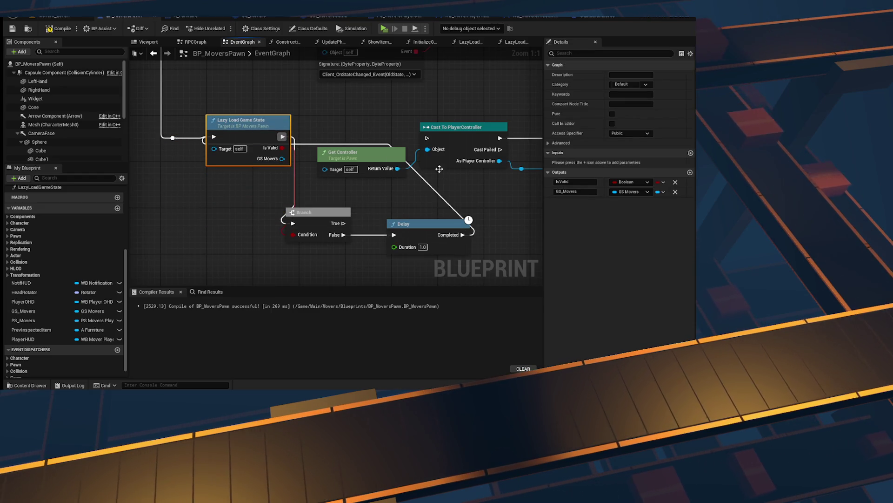
- Connect the Branch True output to Cast To PlayerController and bring the HUD widget nodes into view
left_click_drag(344, 223, 427, 138)
left_click(467, 144)
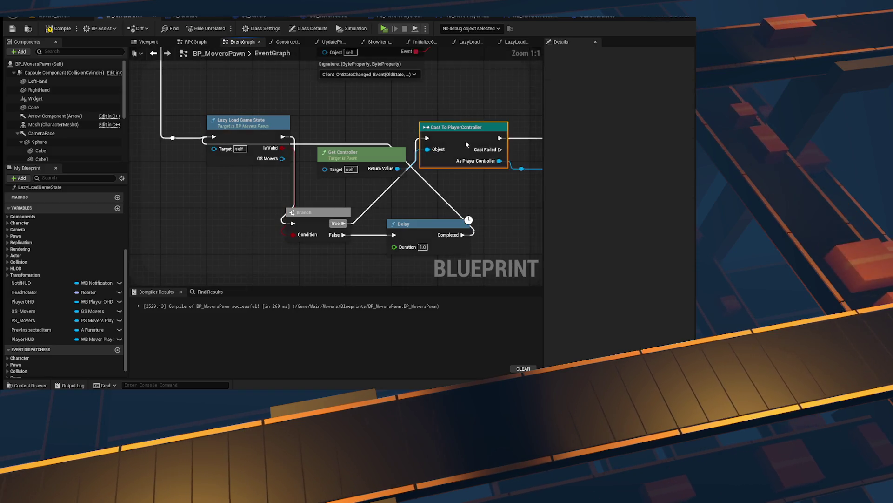
key("f")
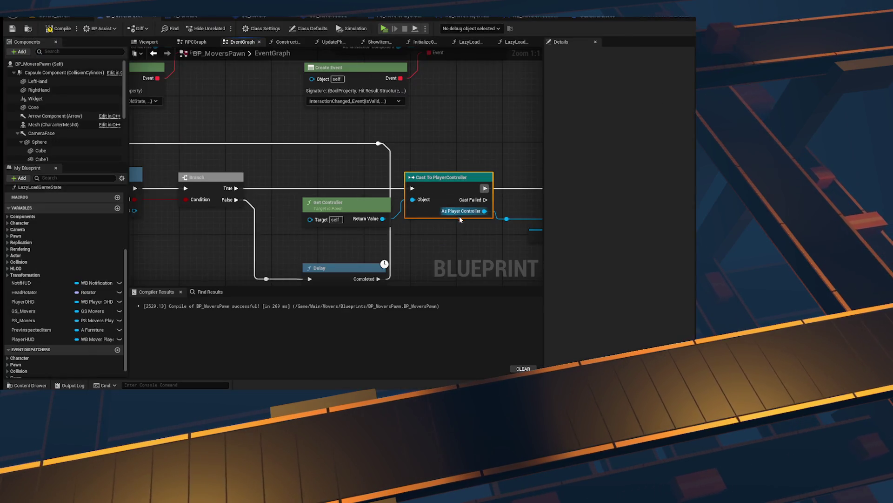
mouse_move(452, 249)
left_mouse_down()
mouse_move(268, 233)
mouse_move(387, 205)
mouse_move(540, 197)
left_mouse_up()
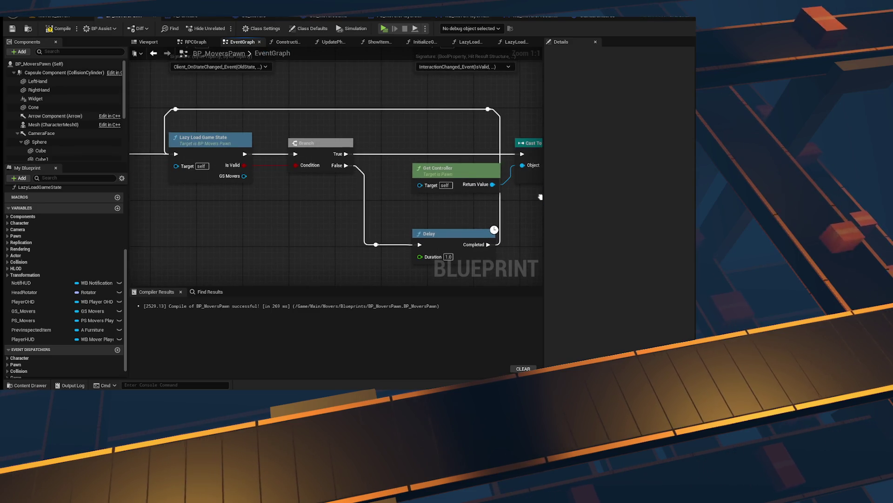
scroll(327, 195, "down", 2)
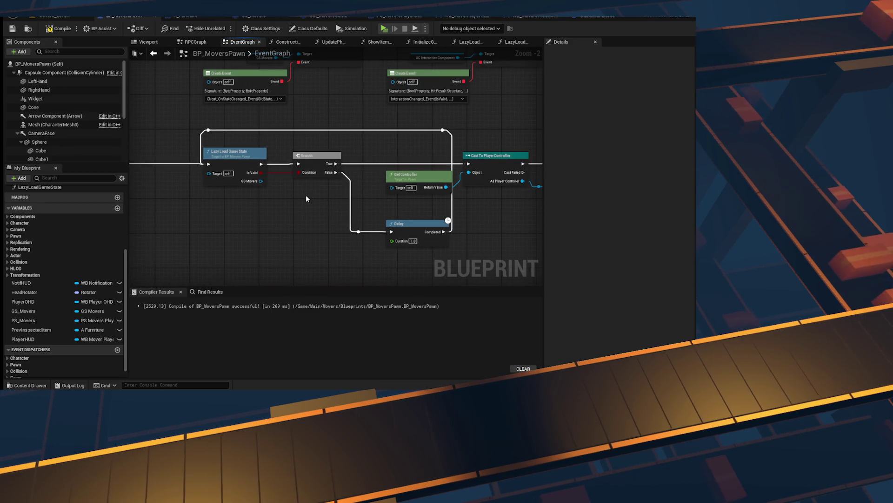
left_click_drag(419, 209, 146, 174)
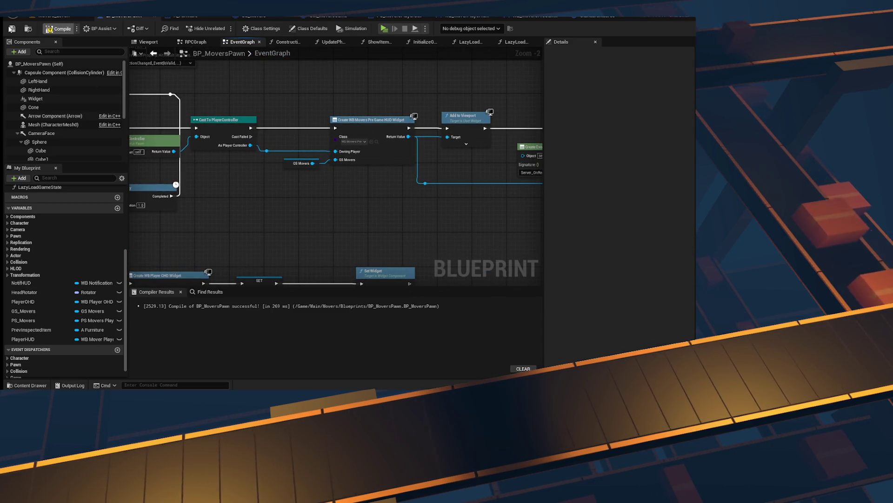
- Compile and save BP_MoversPawn and launch a play-in-editor test
left_click(11, 29)
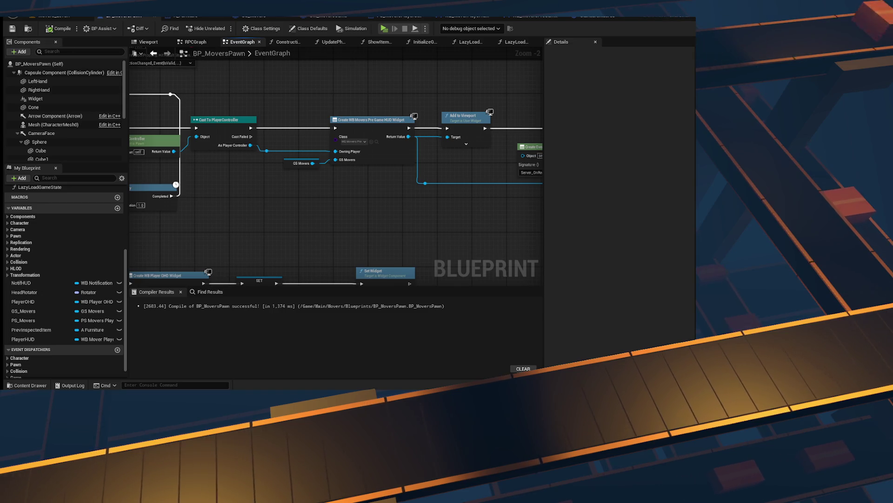
left_click(11, 29)
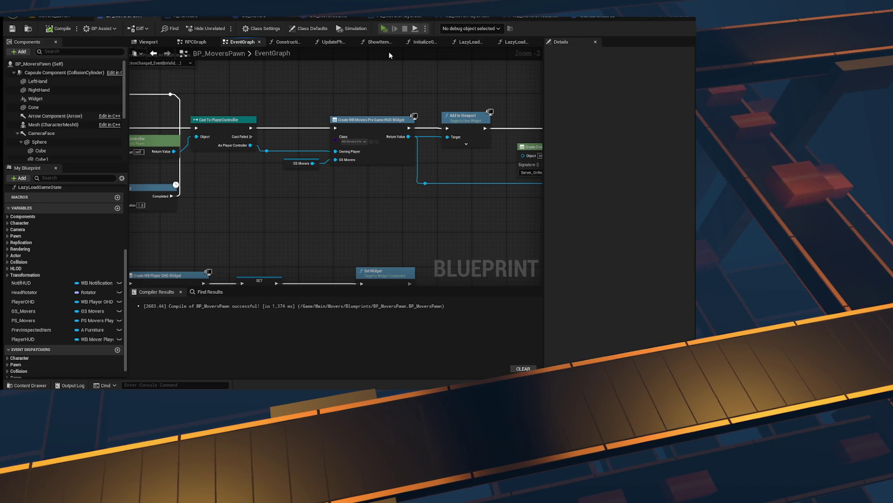
key("alt+p")
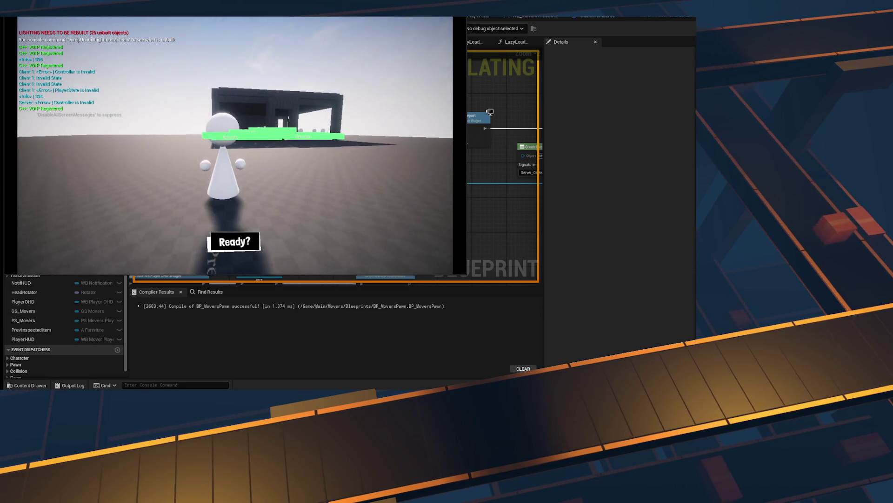
- Check the console, stop the test and dismiss the Message Log showing the Accessed None error
key("grave")
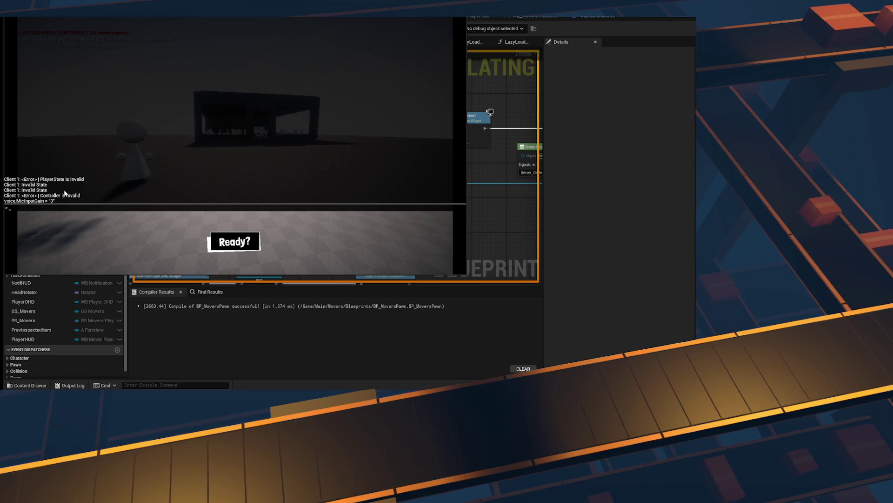
key("Escape")
key("Escape")
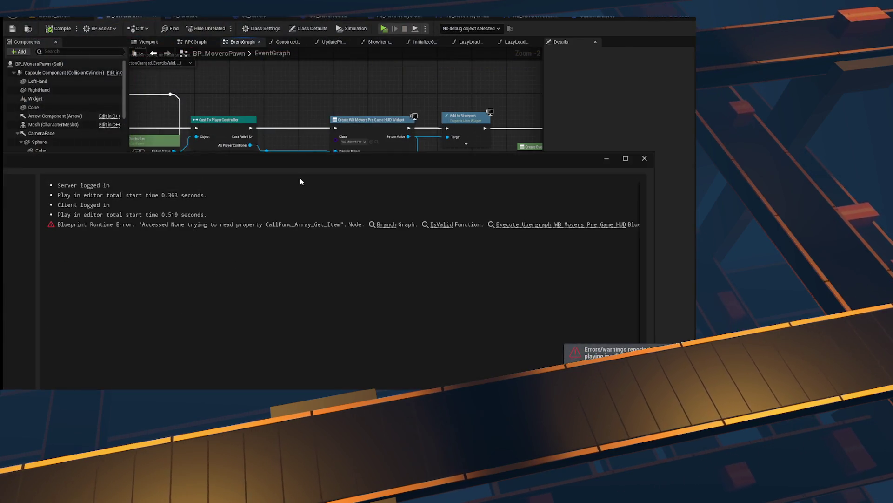
left_click(645, 159)
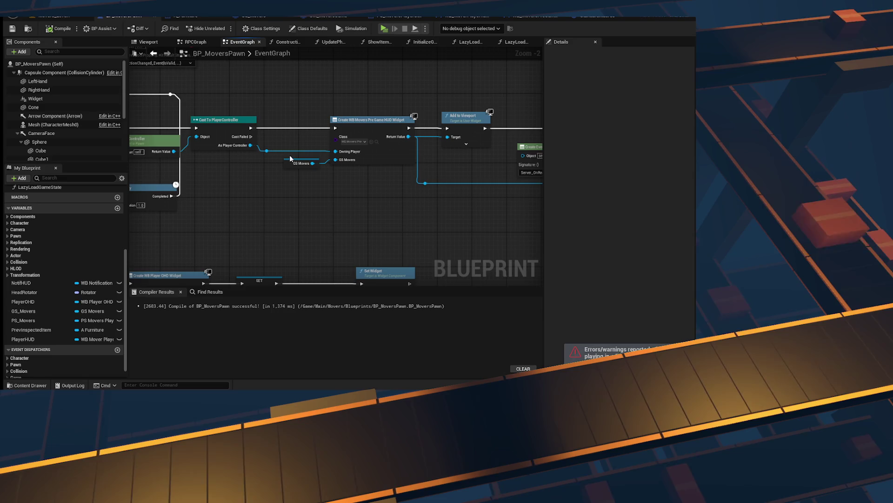
scroll(290, 159, "up", 2)
left_click_drag(358, 174, 365, 182)
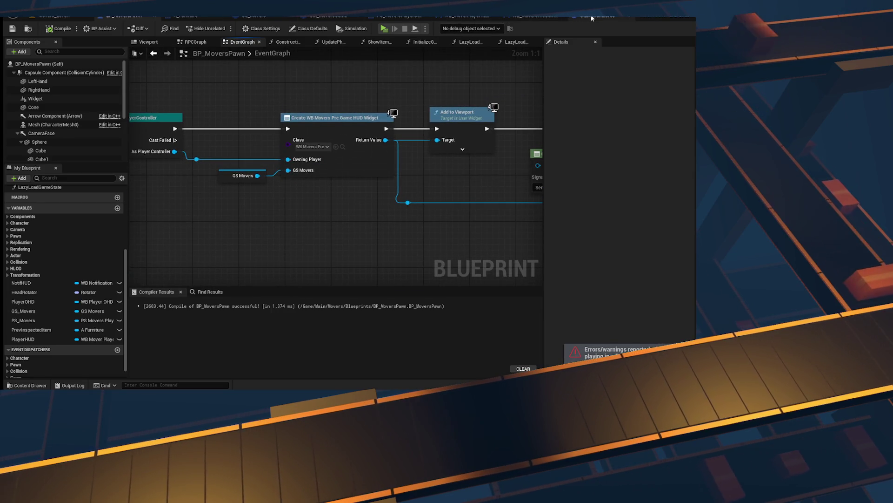
- Add an On Players Changed call node in the WB_MoversPreGameHUD event graph
left_click(535, 18)
scroll(327, 142, "down", 6)
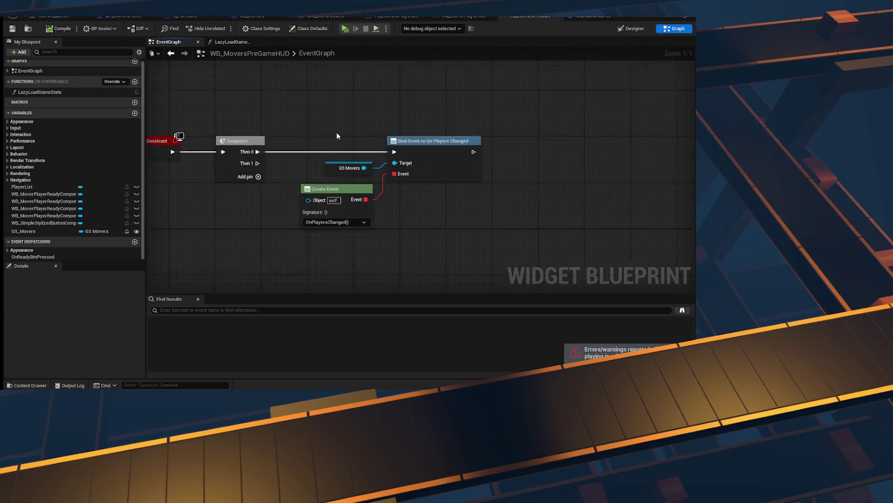
scroll(360, 203, "up", 2)
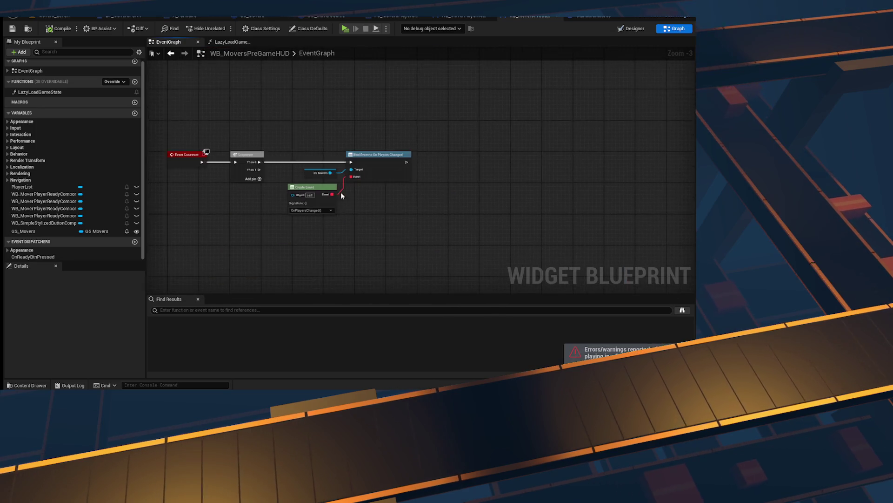
scroll(349, 238, "up", 2)
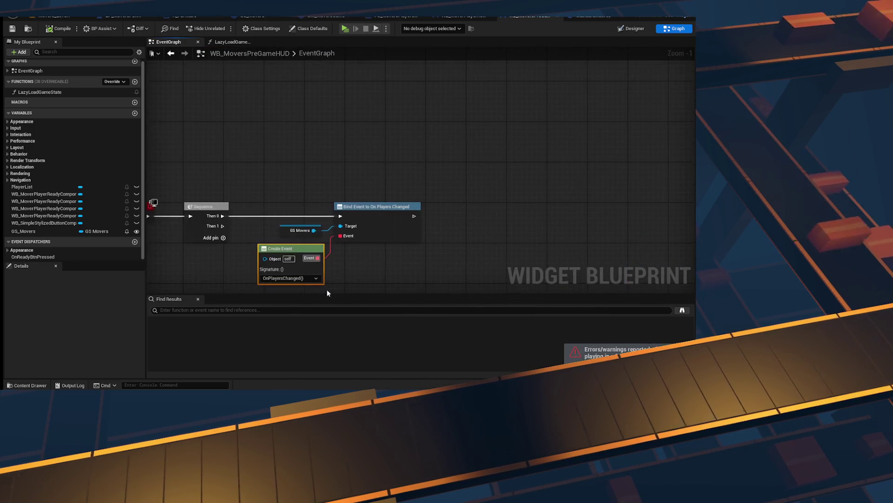
right_click(393, 199)
type("on players changed")
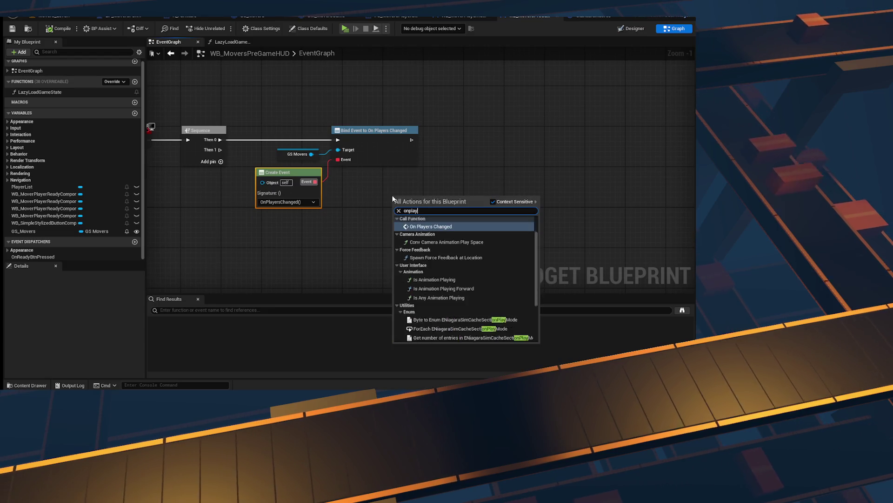
key("Return")
double_click(424, 196)
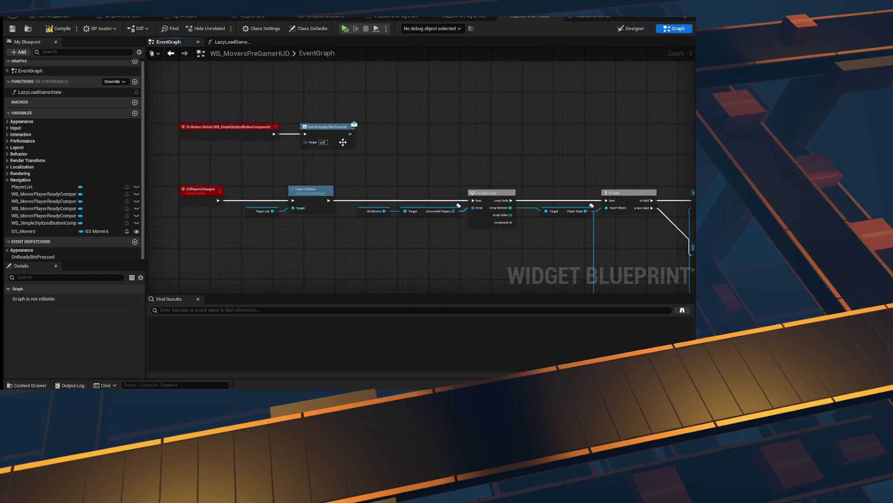
key("alt+Left")
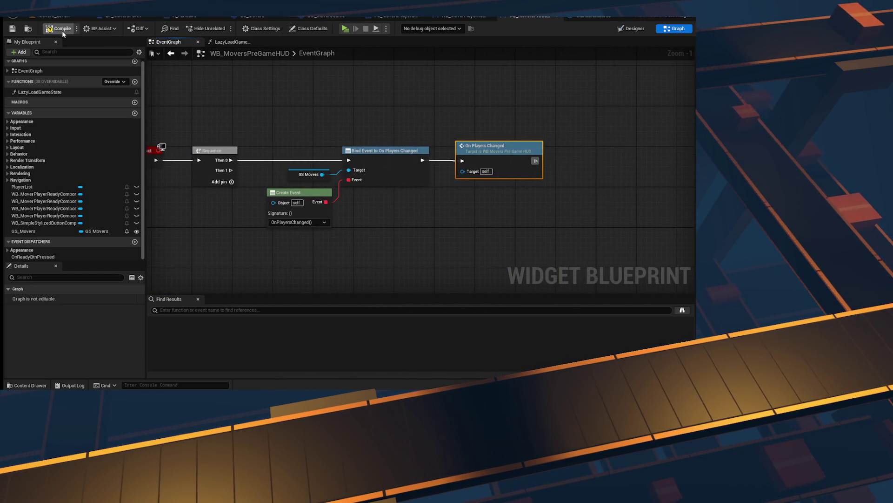
- Insert On Players Changed between Sequence and Bind Event, save, compile and start a playtest
left_click(12, 29)
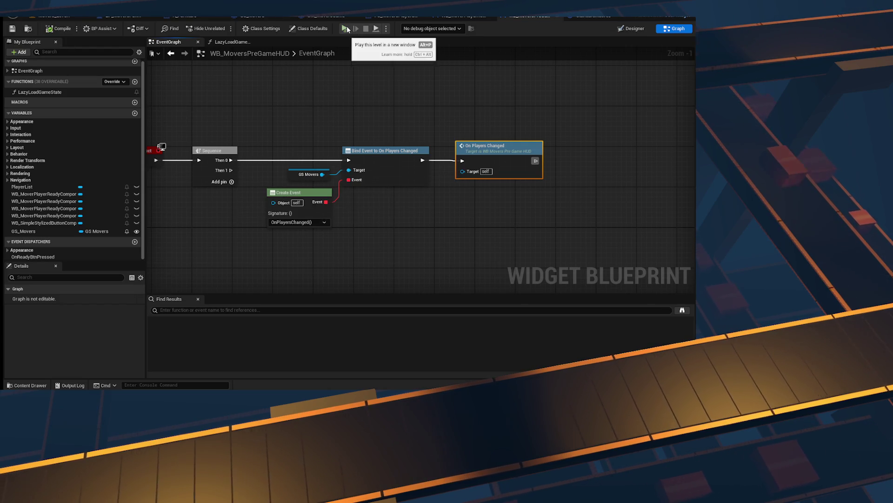
left_click(423, 160, "alt")
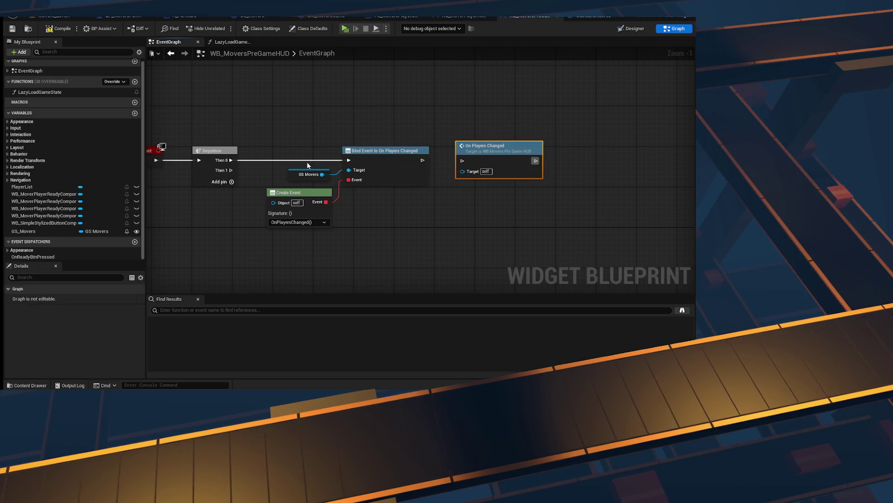
key("q")
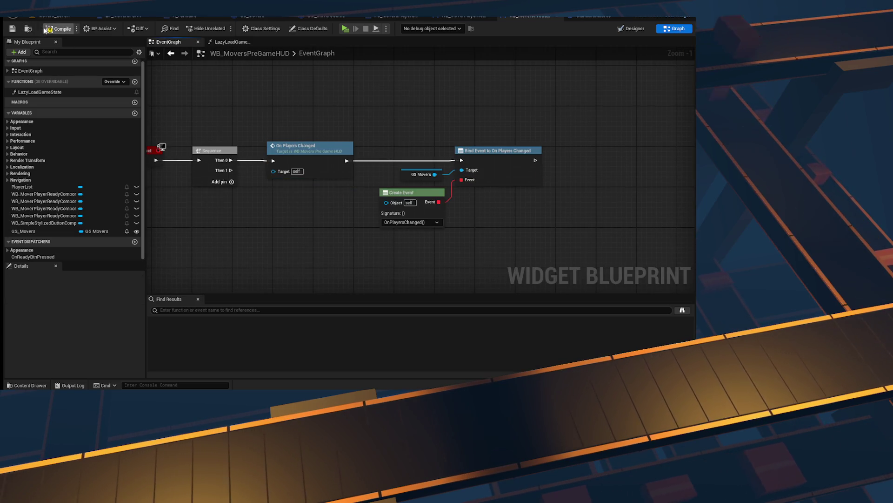
left_click(48, 29)
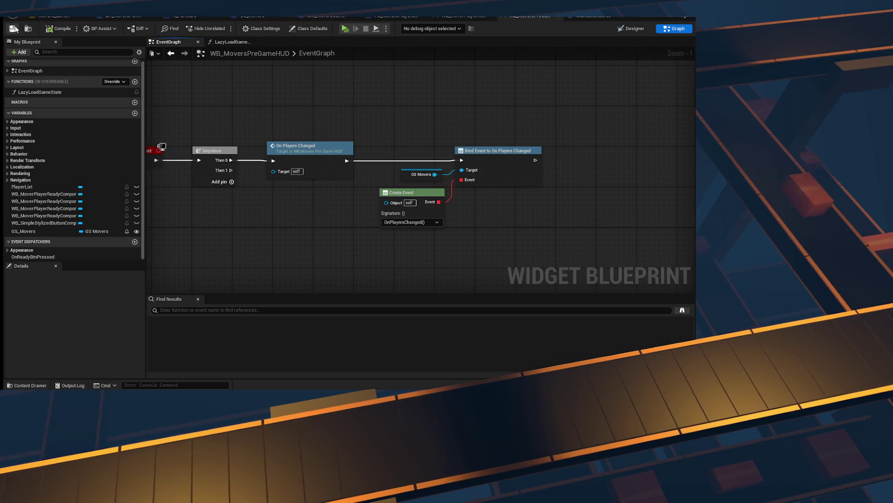
left_click(347, 30)
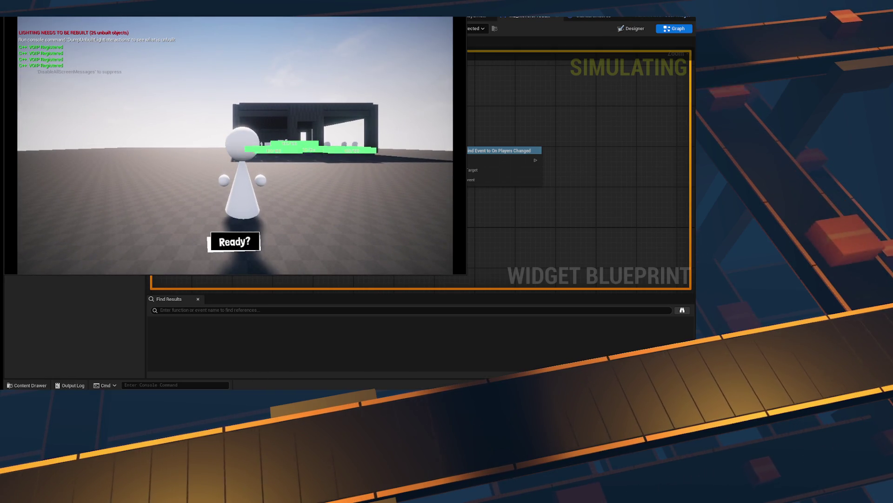
- Snap the two game clients side by side, walk the left client with W, then stop the test
key("super+Right")
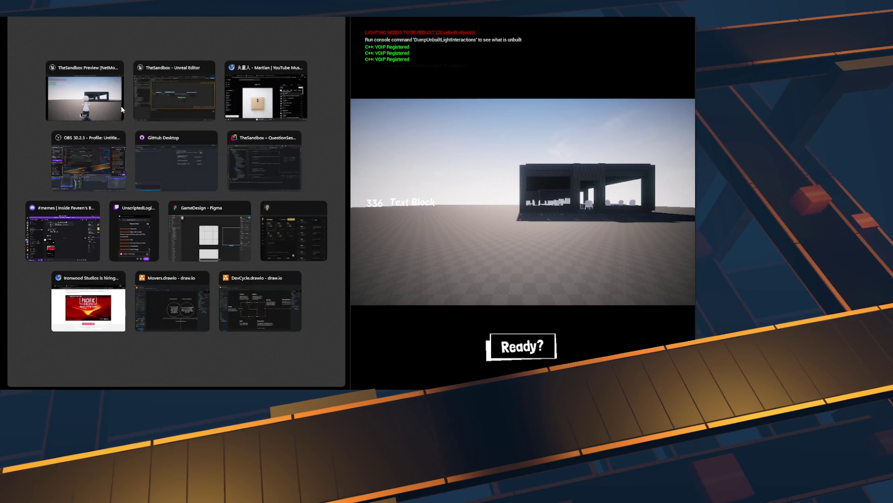
left_click(122, 110)
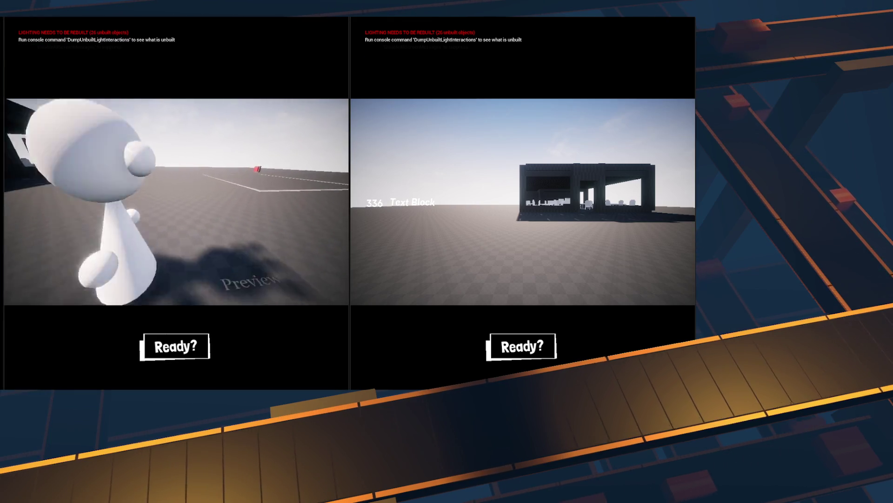
key("w")
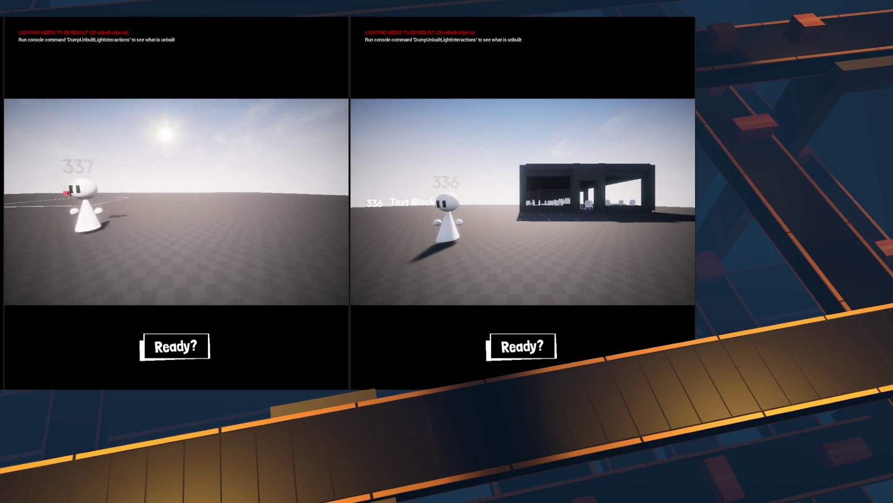
key("Escape")
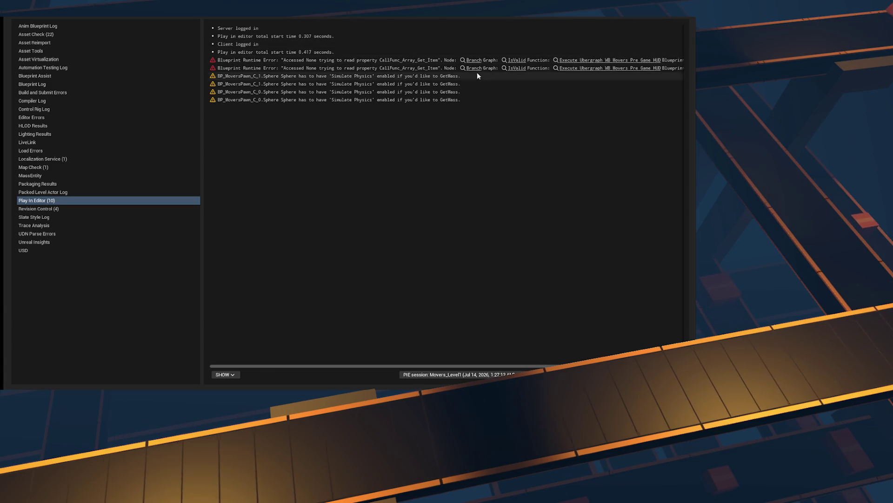
- Browse the IsValid, WB_MoverPlayerReadyComponent and GM_MoversGame graphs, then return to WB_MoversPreGameHUD
left_click(475, 68)
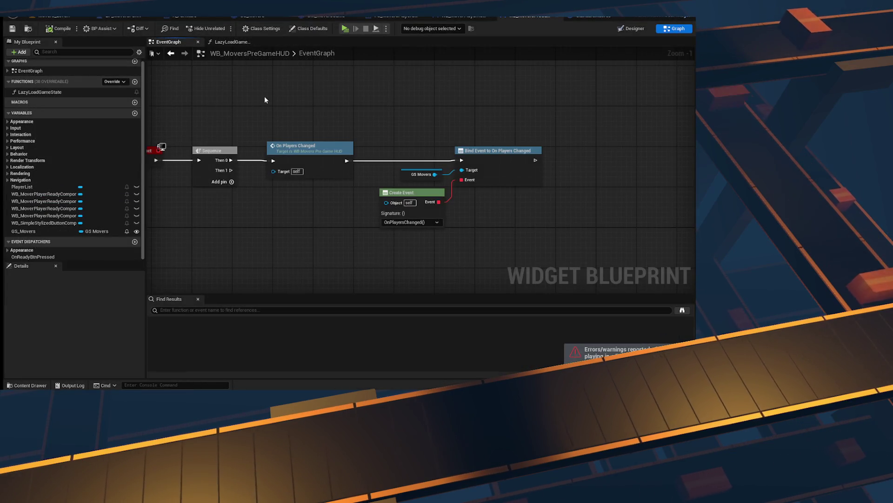
left_click(587, 17)
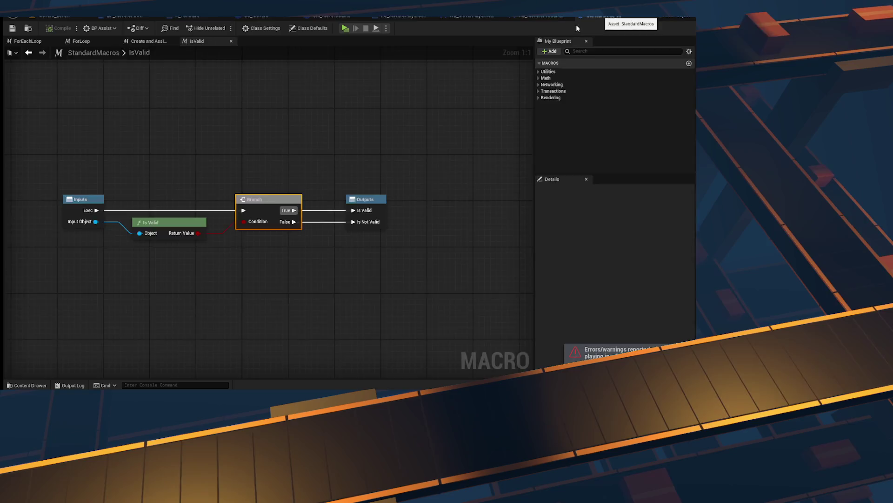
left_click(521, 16)
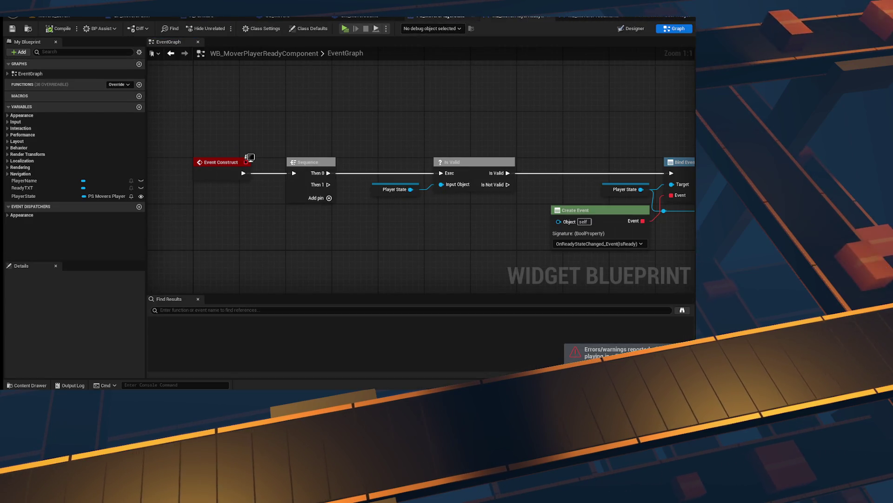
left_click(437, 16)
left_click(367, 16)
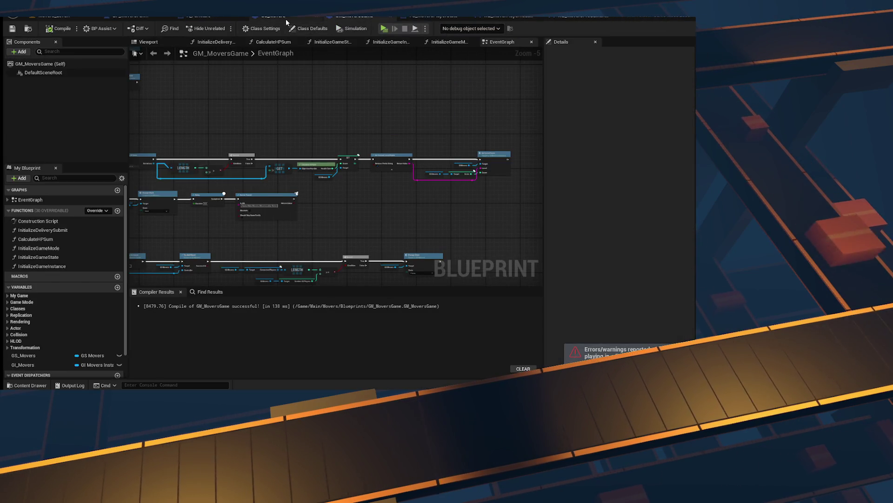
left_click(585, 19)
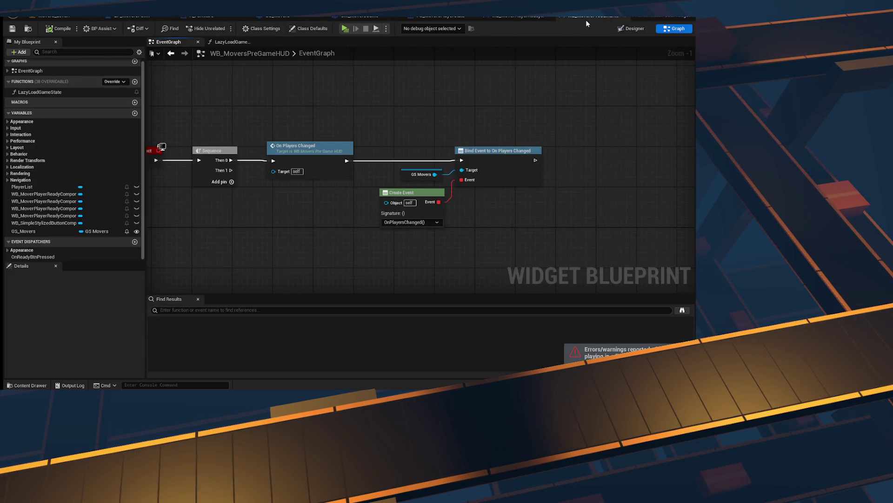
- In the Designer, drag a Border in from the palette, then delete the misplaced Border
left_click(638, 29)
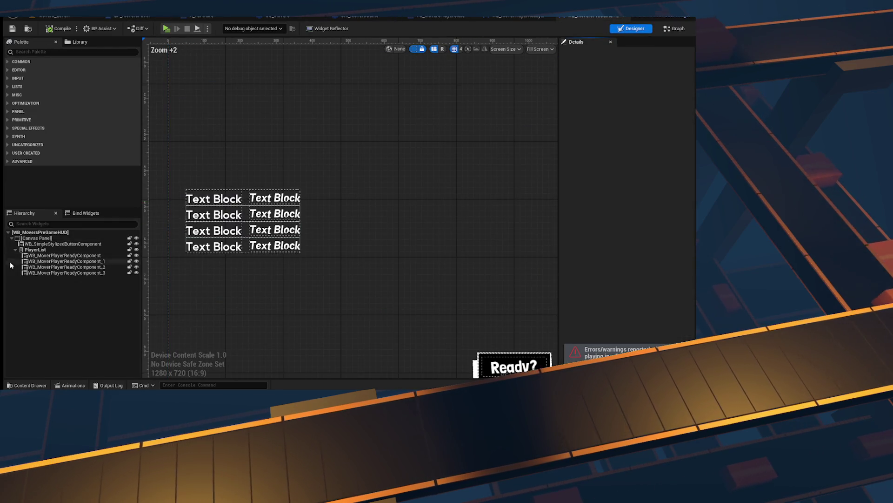
left_click(38, 250)
left_click(38, 250)
left_click(47, 52)
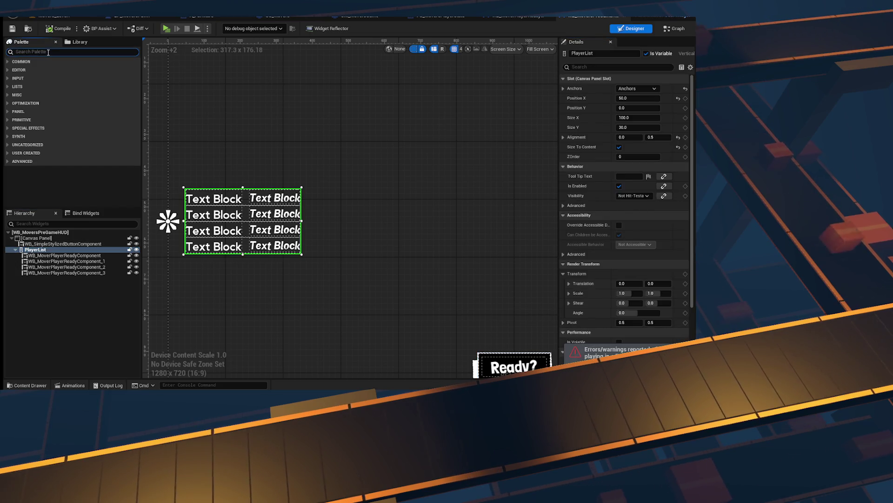
type("border")
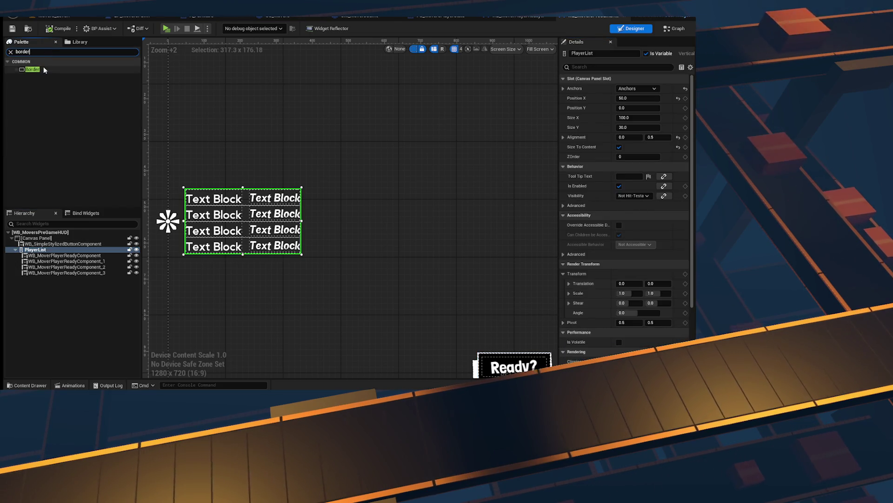
left_click_drag(33, 69, 40, 254)
left_click(43, 279)
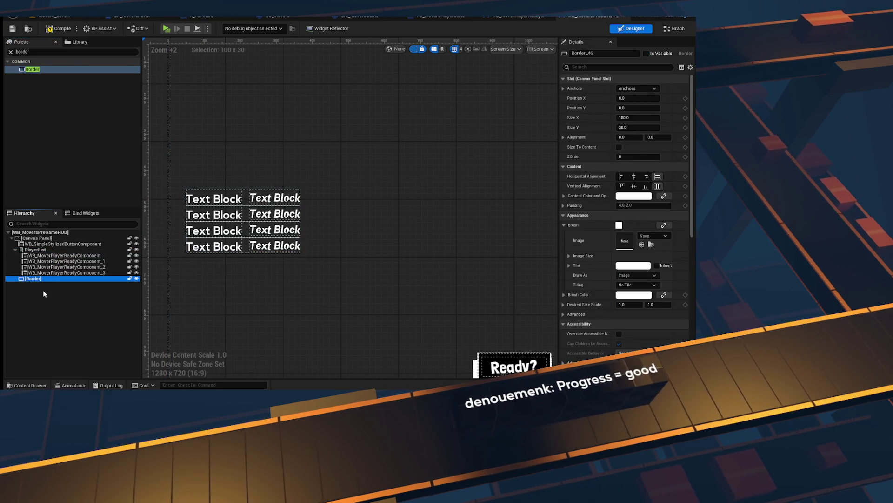
left_click(28, 273)
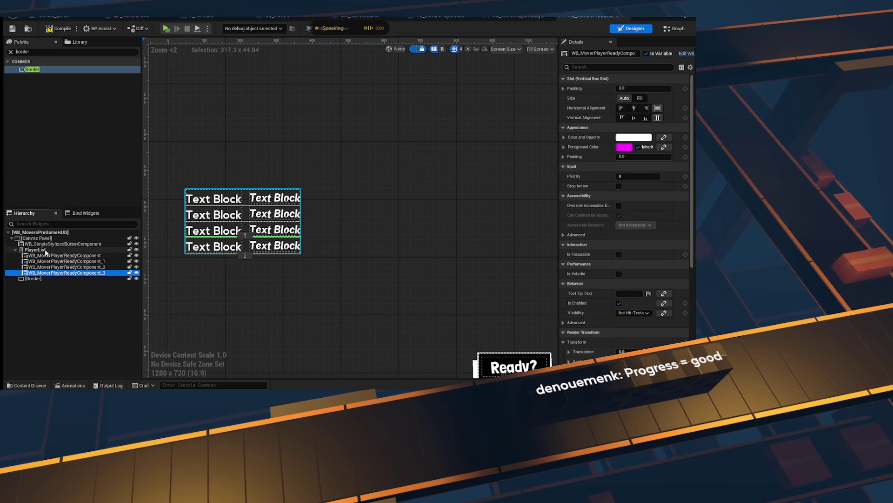
left_click(38, 278)
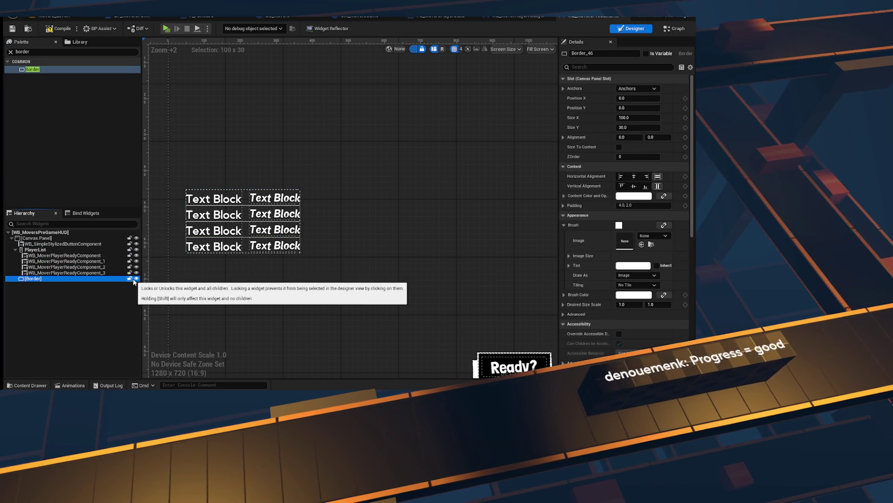
key("Delete")
- Wrap PlayerList with a Border from the Hierarchy and select the new Border
left_click(34, 249)
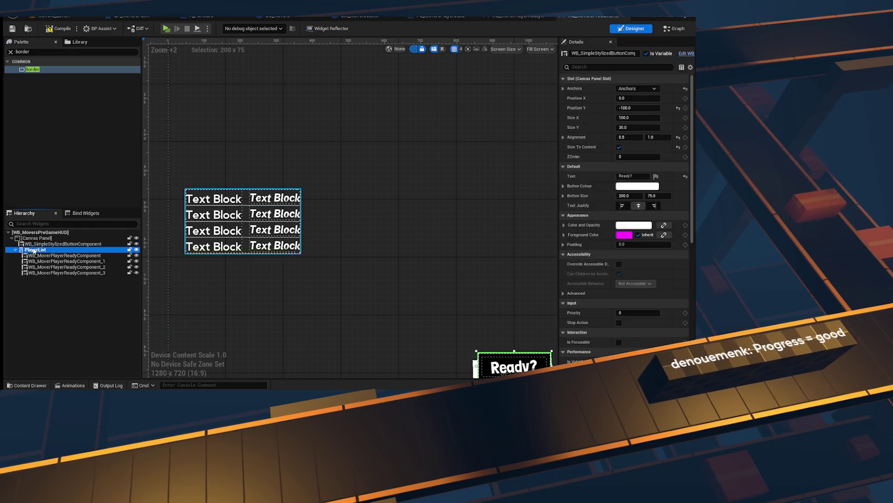
right_click(33, 249)
mouse_move(73, 326)
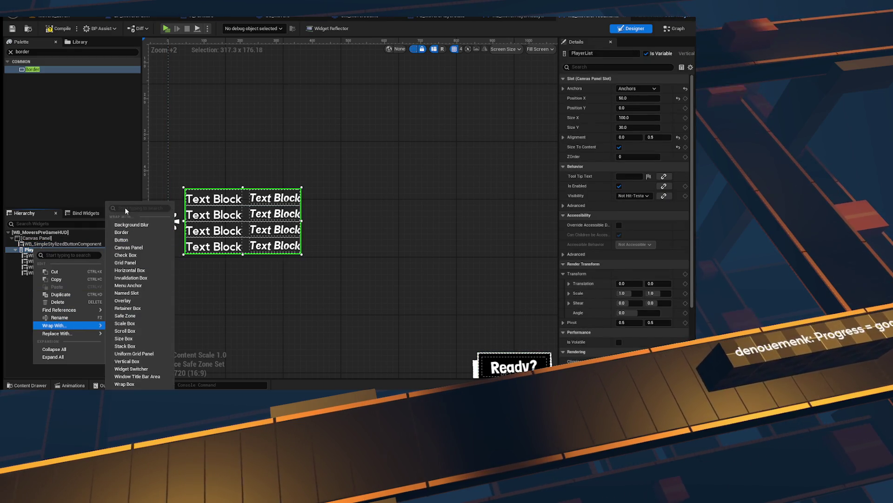
type("border")
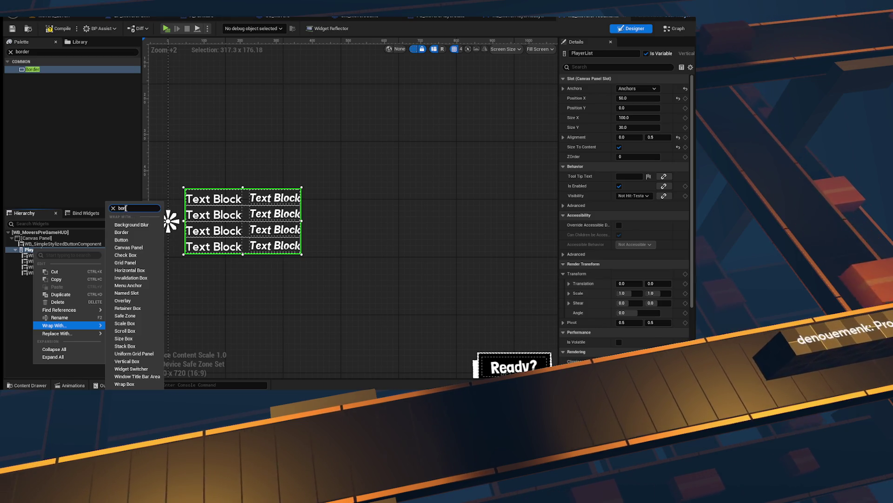
left_click(125, 336)
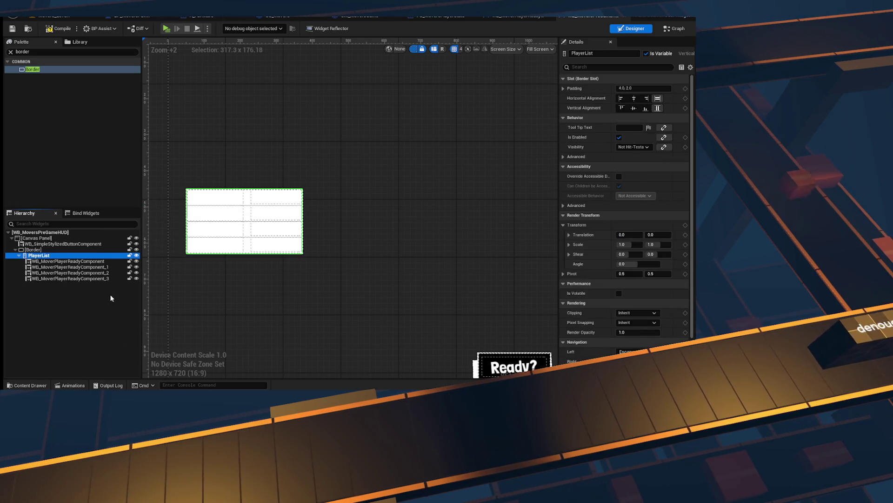
left_click(301, 247)
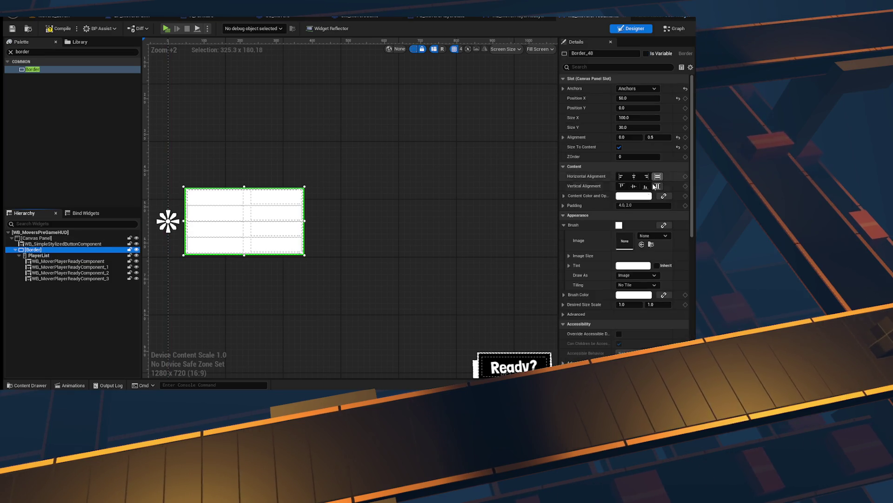
- Set the Border's brush colour to a near-black dark blue with alpha 1.0
left_click(629, 296)
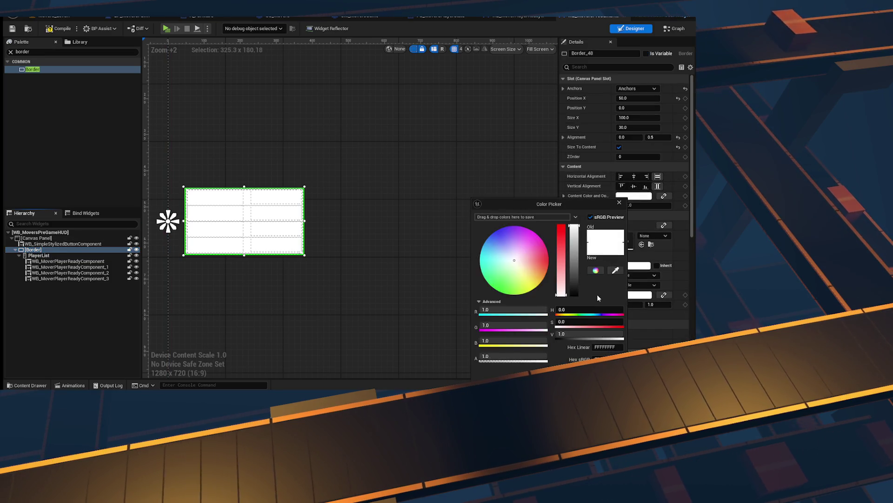
left_click(574, 293)
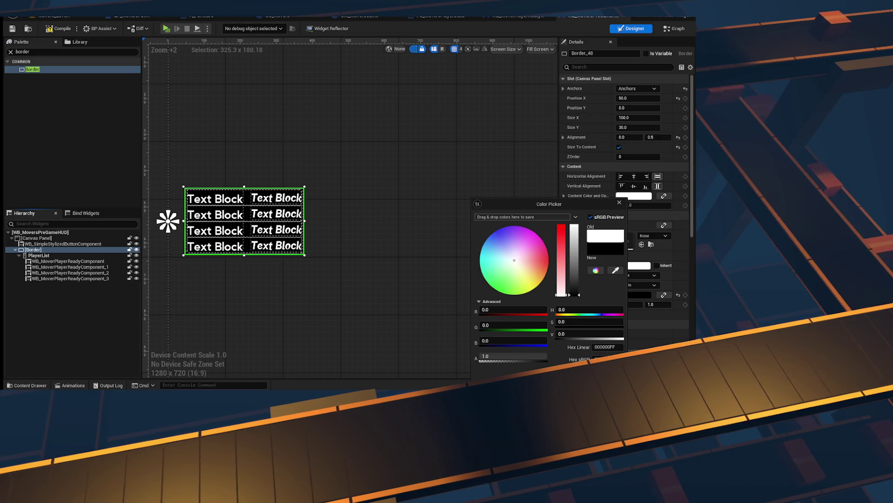
left_click(573, 293)
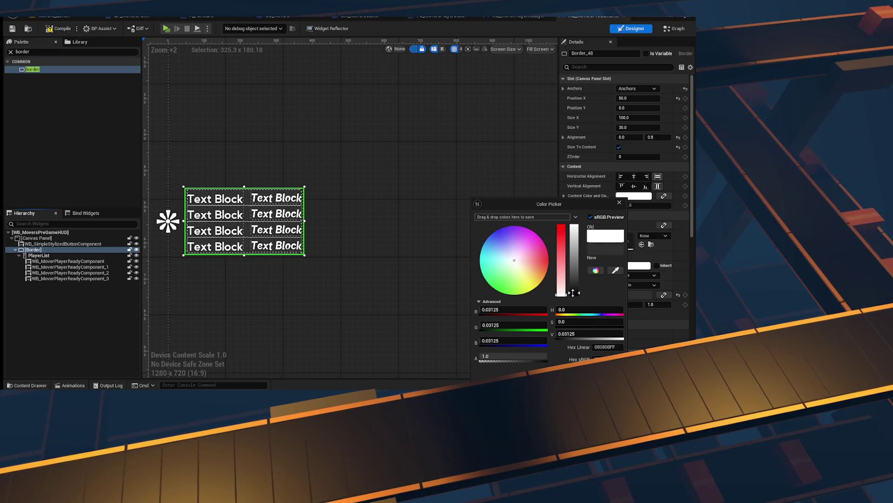
left_click_drag(573, 292, 574, 294)
left_click_drag(515, 261, 503, 245)
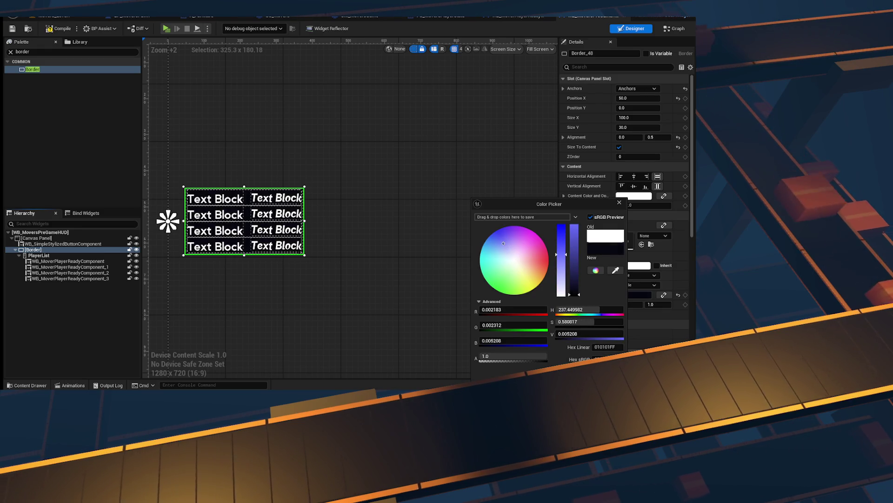
left_click(511, 356)
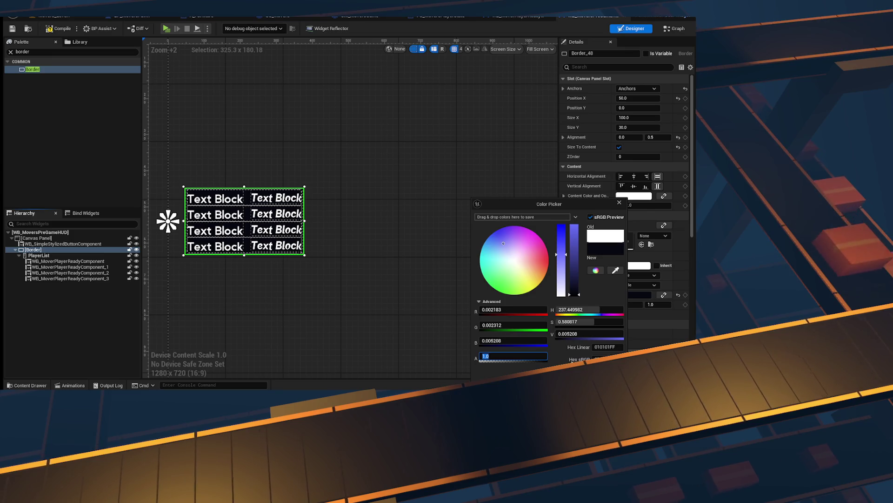
type("0.5")
key("Return")
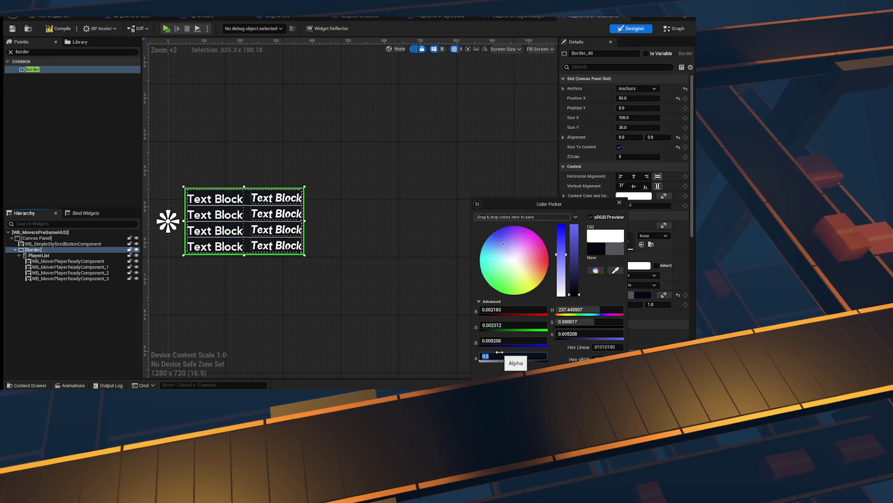
type("1")
key("Return")
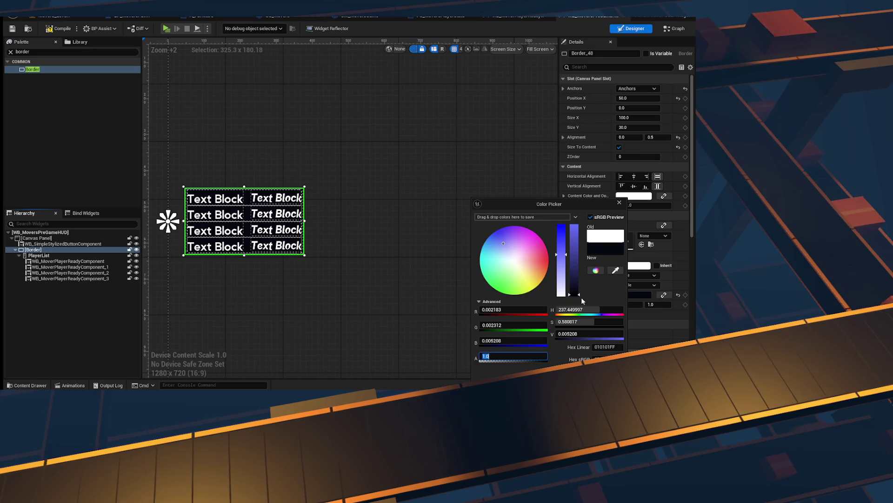
key("Escape")
scroll(172, 250, "up", 5)
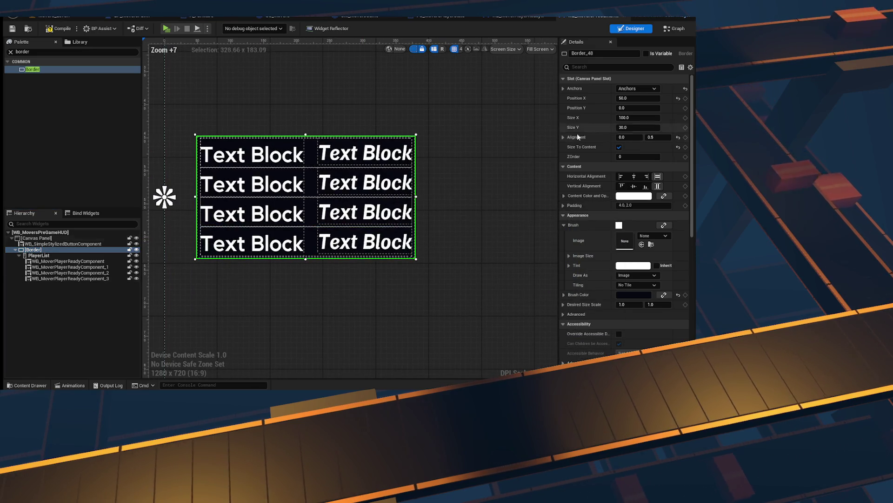
- Set the PlayerList slot padding to 10 in the Details panel
left_click(45, 255)
left_click(638, 88)
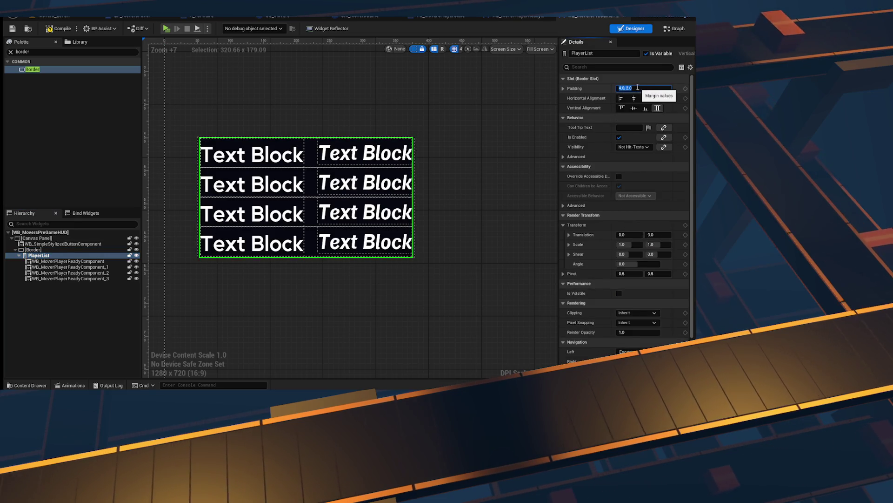
type("10")
key("Return")
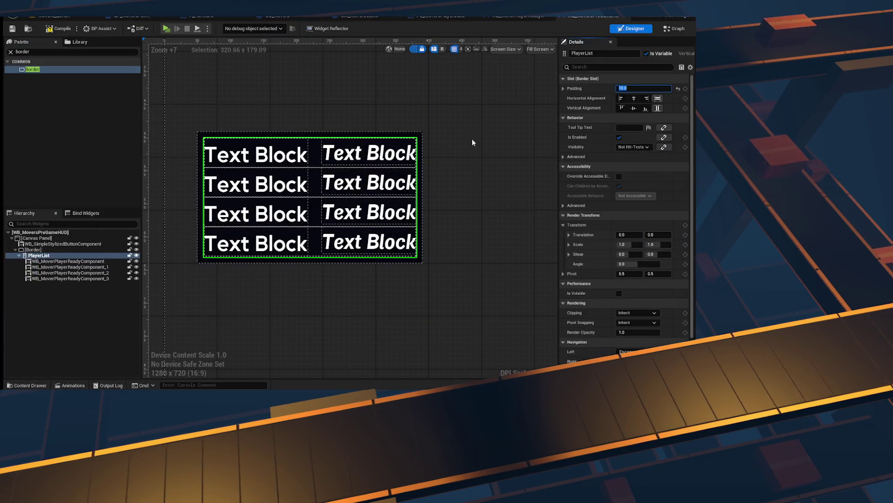
left_click(473, 142)
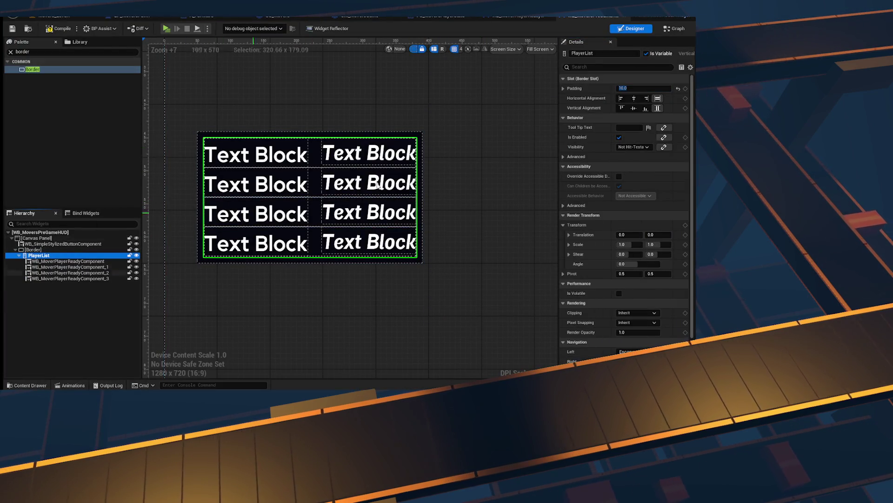
scroll(605, 158, "down", 3)
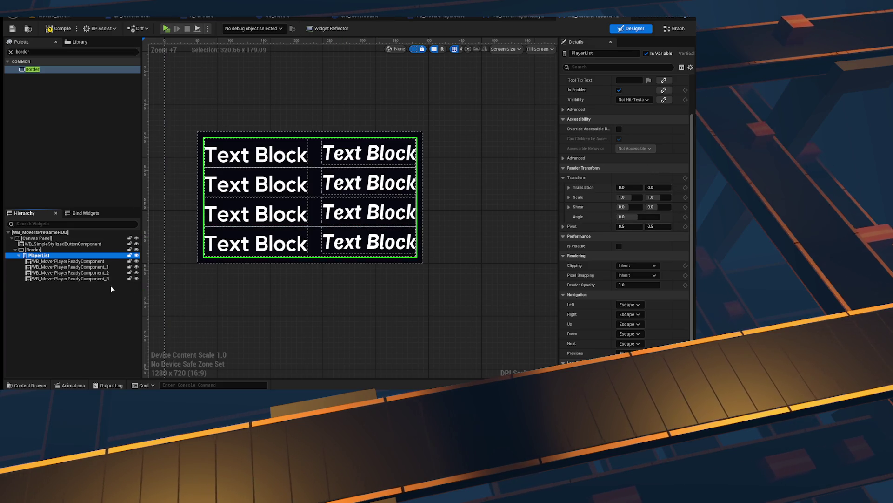
left_click(89, 249)
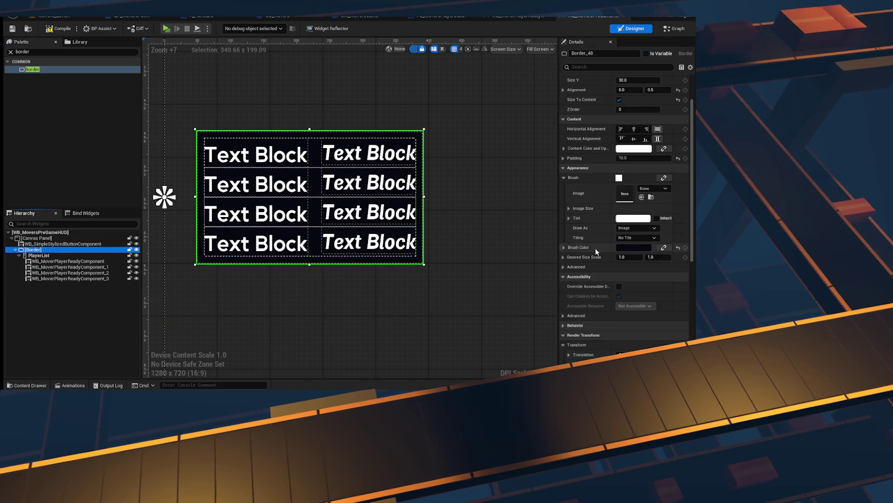
- Wrap the Border in a new Overlay from the Hierarchy
left_click(19, 254)
right_click(27, 250)
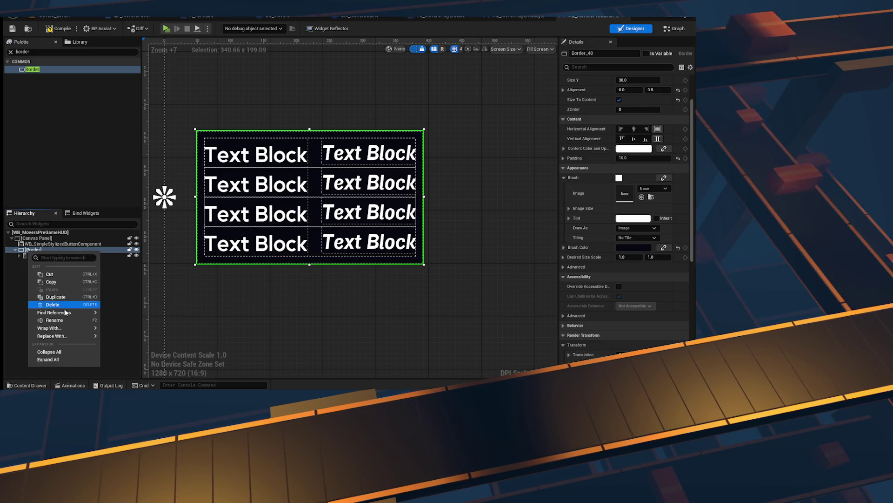
mouse_move(65, 329)
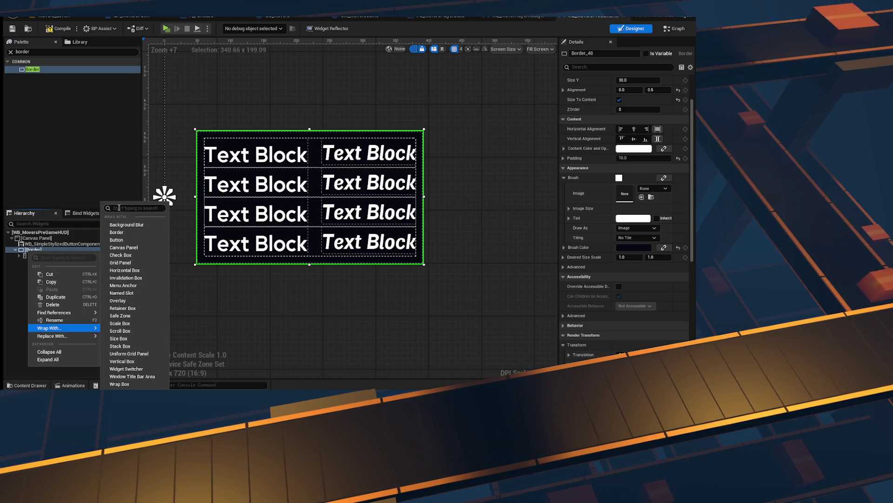
type("overlay")
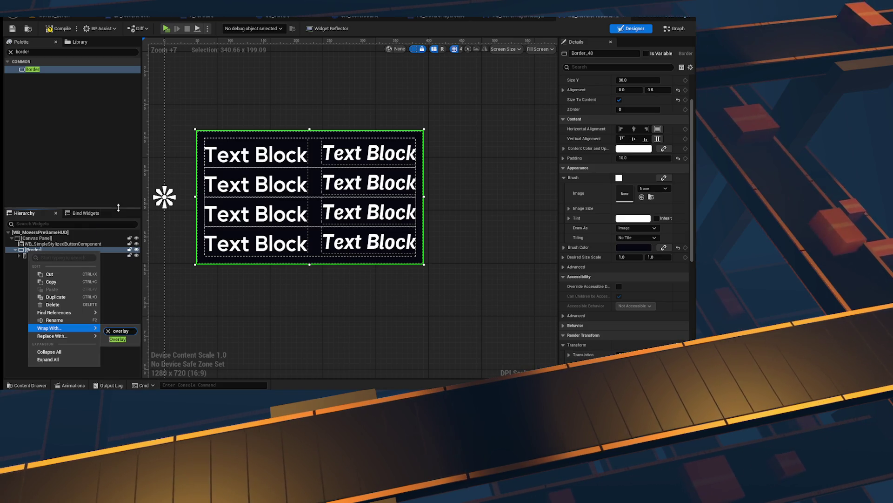
left_click(112, 339)
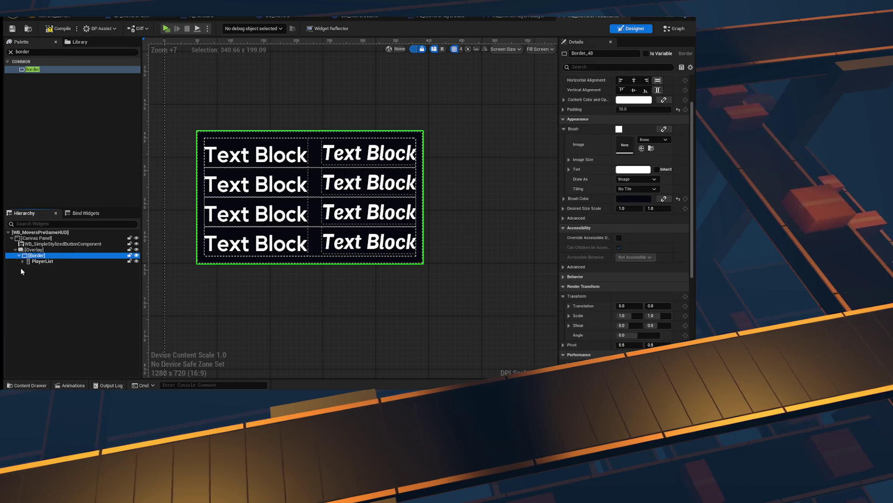
- Set the Border's Overlay Slot horizontal and vertical alignment to Fill
left_click(20, 261)
left_click(42, 261)
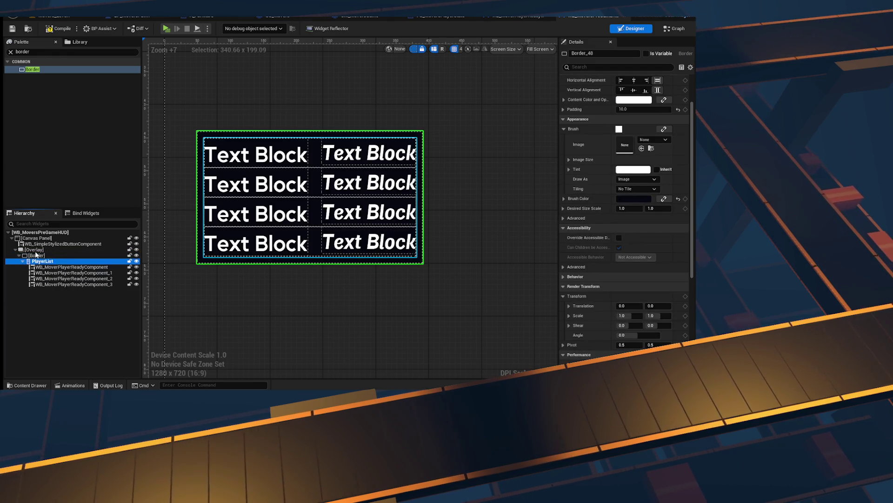
left_click(40, 256)
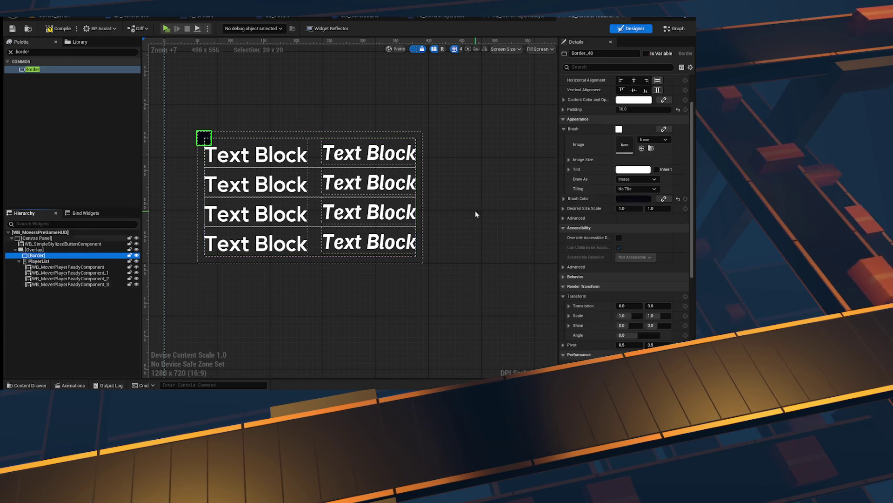
scroll(575, 158, "up", 2)
left_click(658, 98)
left_click(658, 108)
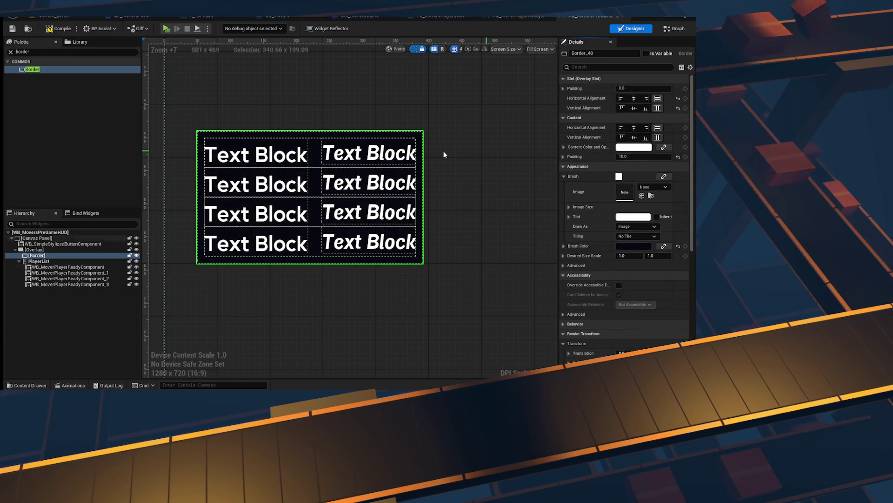
scroll(638, 274, "down", 5)
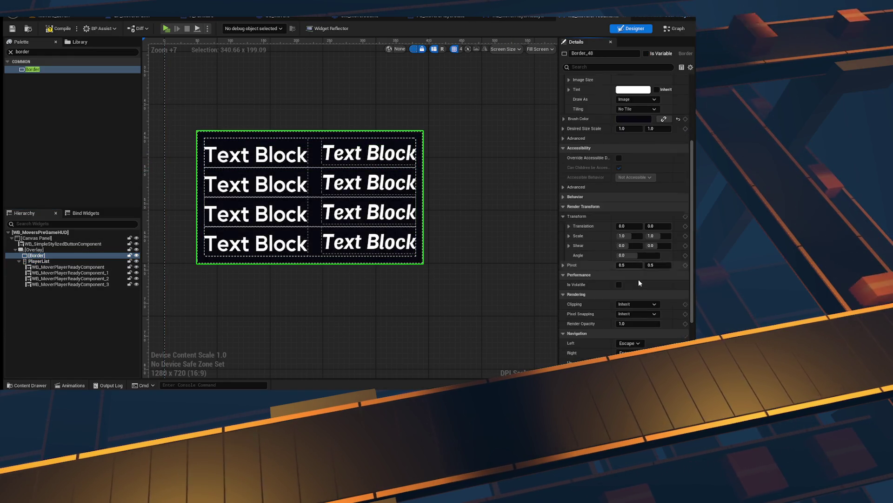
left_click(637, 255)
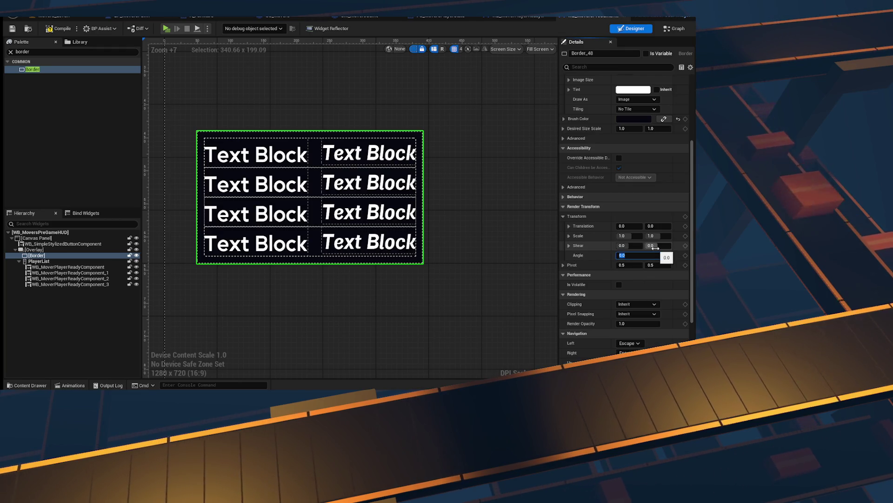
- Tilt the player-list border to a -2 degree render angle
type("1")
key("Return")
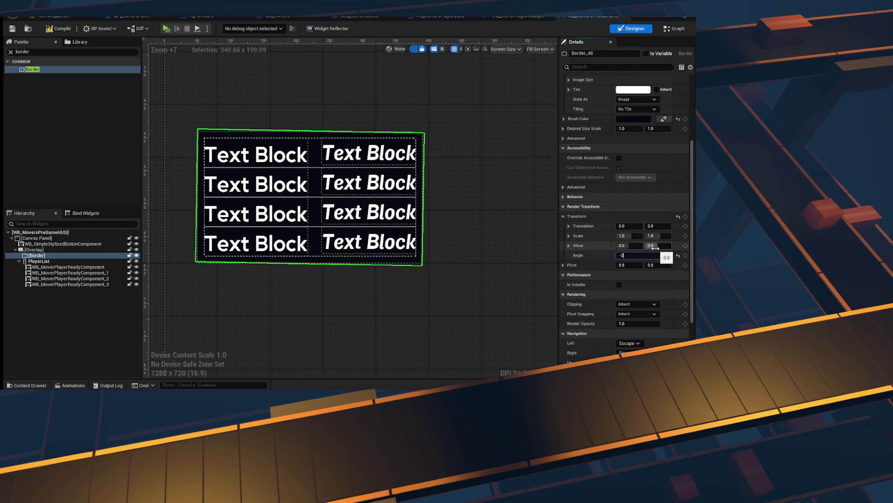
key("Return")
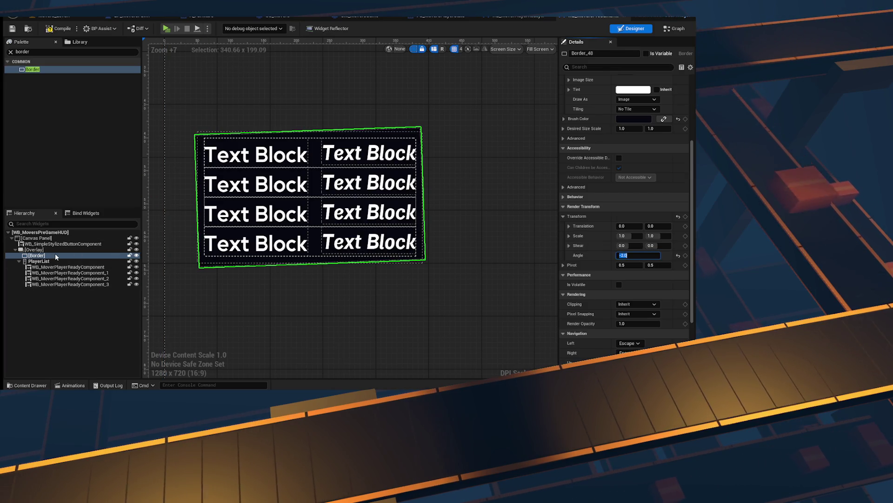
- Duplicate the border, tilt the copy to -4 degrees and desaturate its colour to white
left_click(18, 261)
left_click(42, 255)
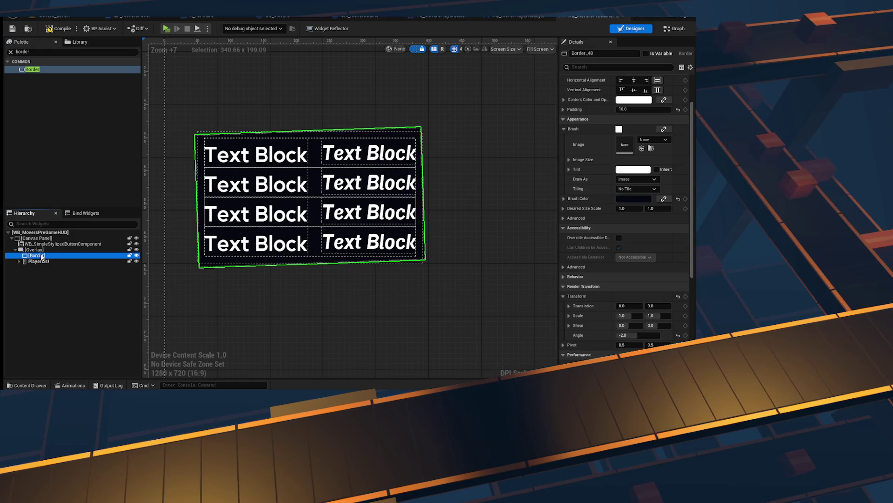
key("ctrl+d")
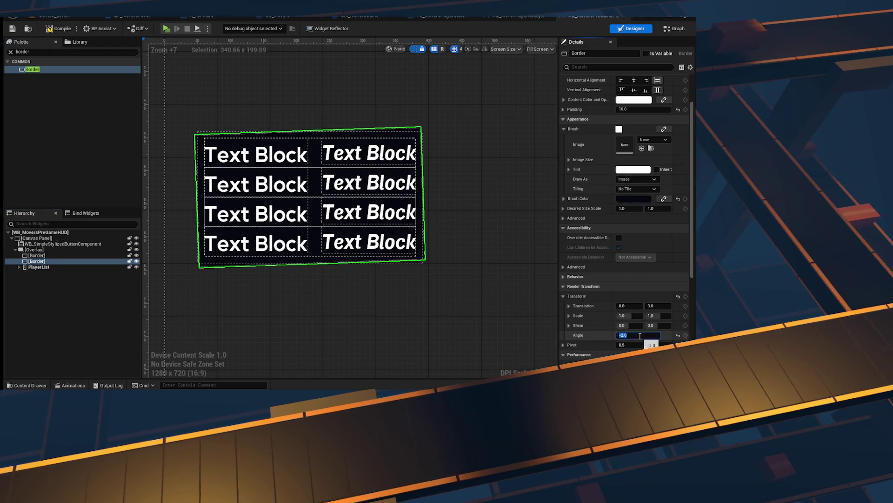
type("-4")
key("Return")
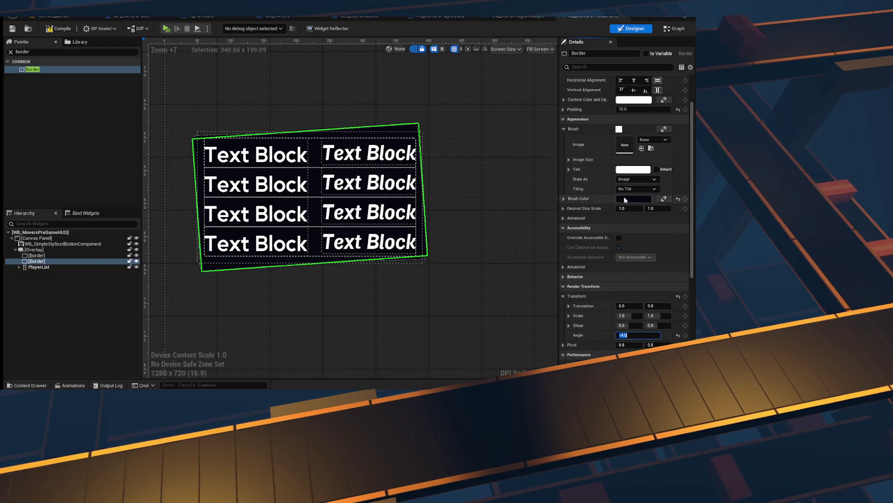
left_click(625, 199)
left_click_drag(558, 293, 568, 225)
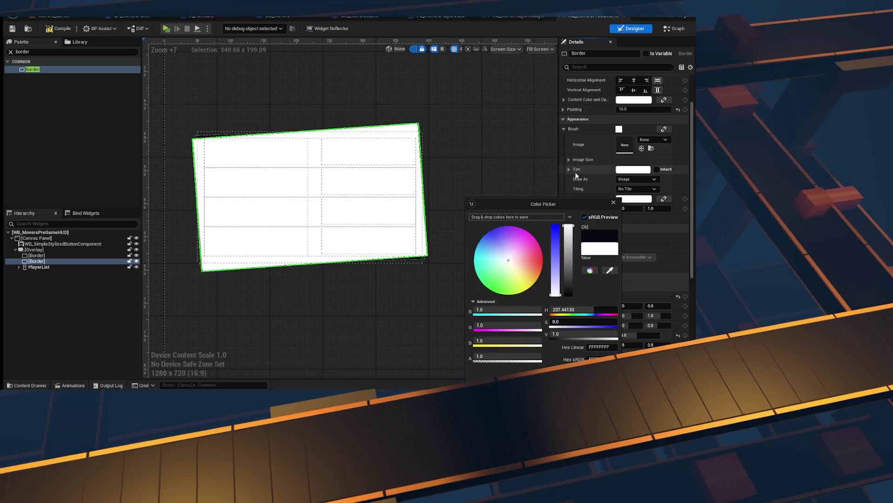
- Confirm the white copy, move it behind the dark border, and compile
left_click(59, 296)
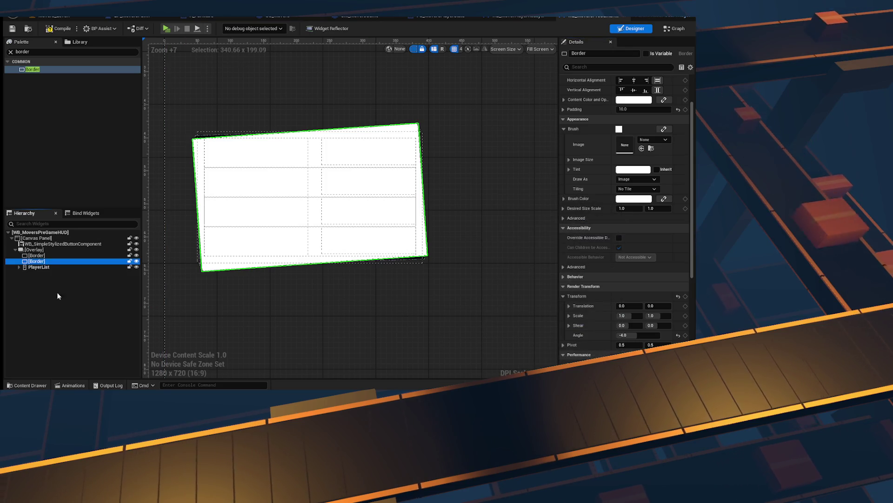
left_click(43, 256)
scroll(149, 200, "up", 2)
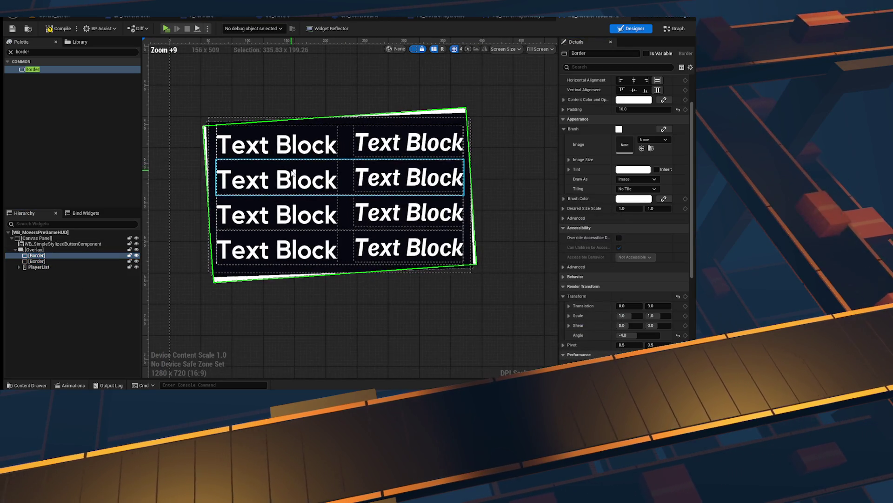
left_click(58, 33)
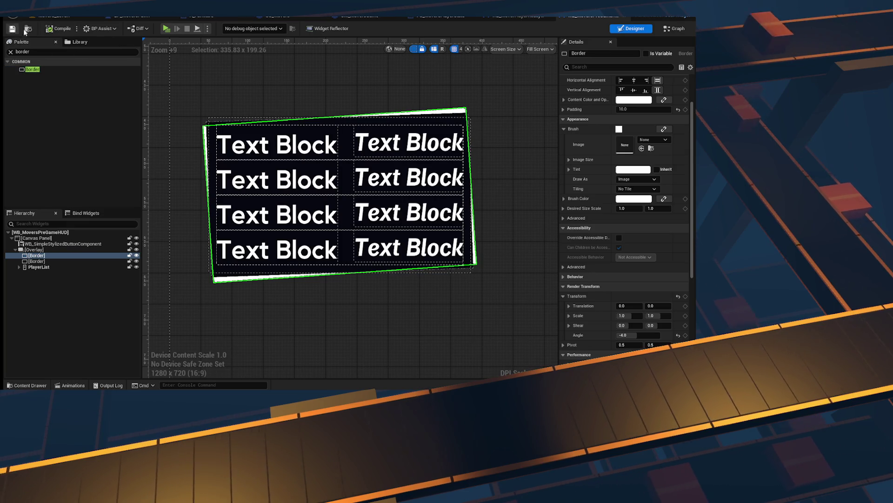
- Tint the back border bright blue (094CFFFF)
left_click(634, 198)
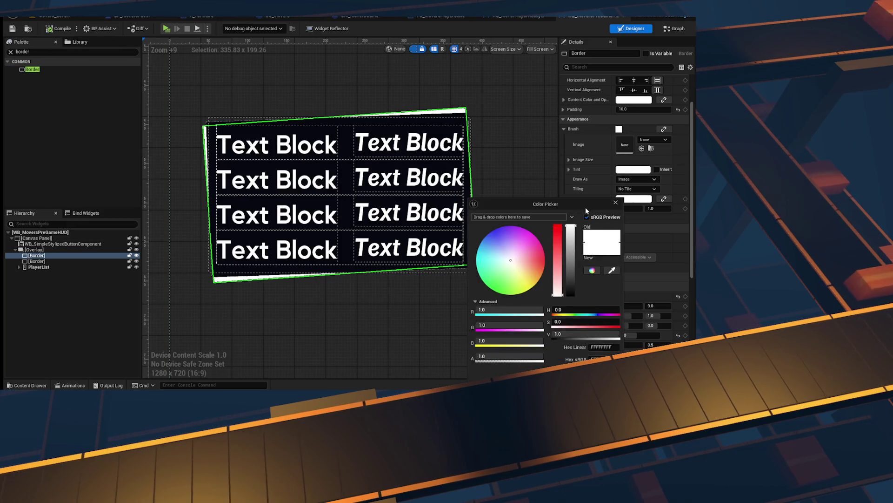
left_click(502, 287)
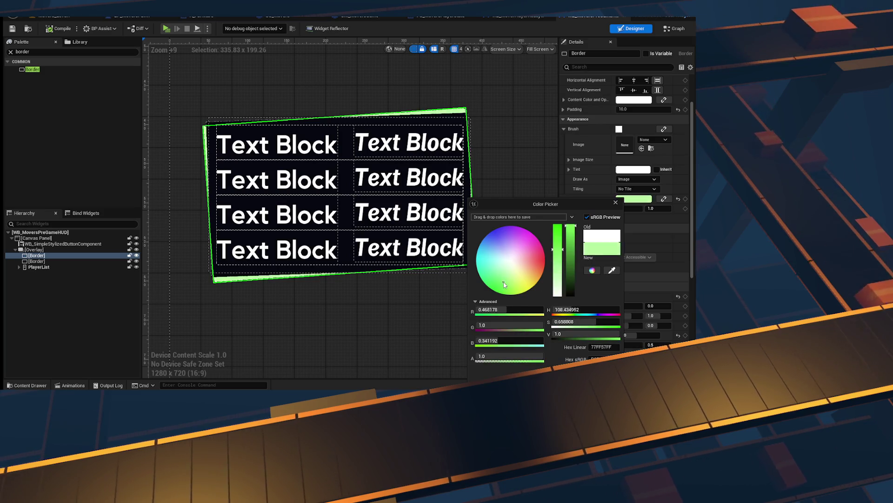
mouse_move(484, 272)
left_mouse_down()
mouse_move(477, 260)
mouse_move(498, 228)
mouse_move(487, 242)
left_mouse_up()
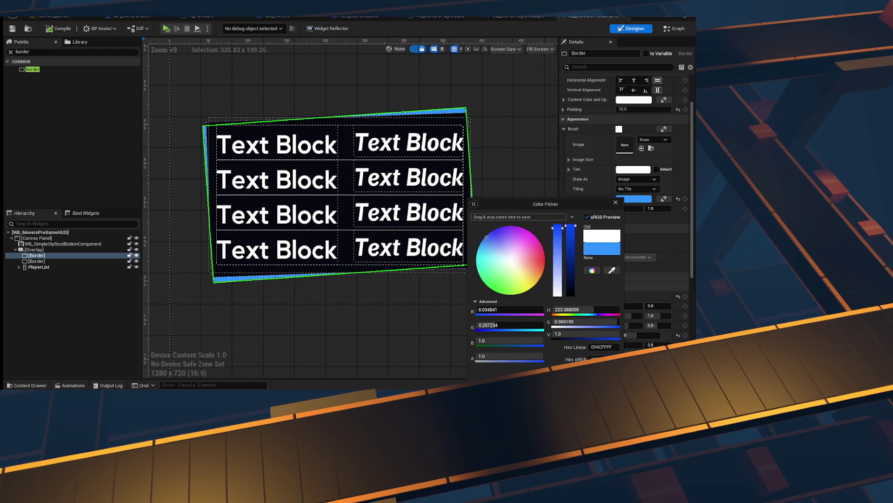
left_click(361, 335)
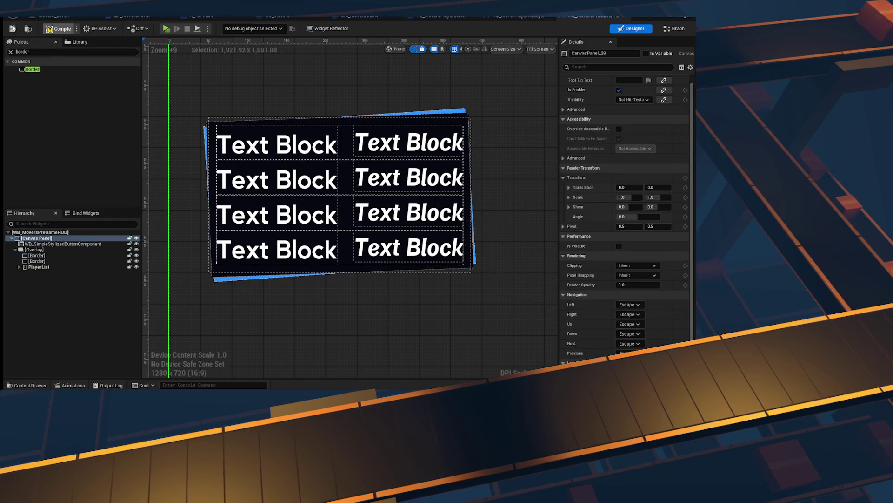
- Compile, then add a Text widget from a 'text' palette search into the player-list Overlay
left_click(13, 29)
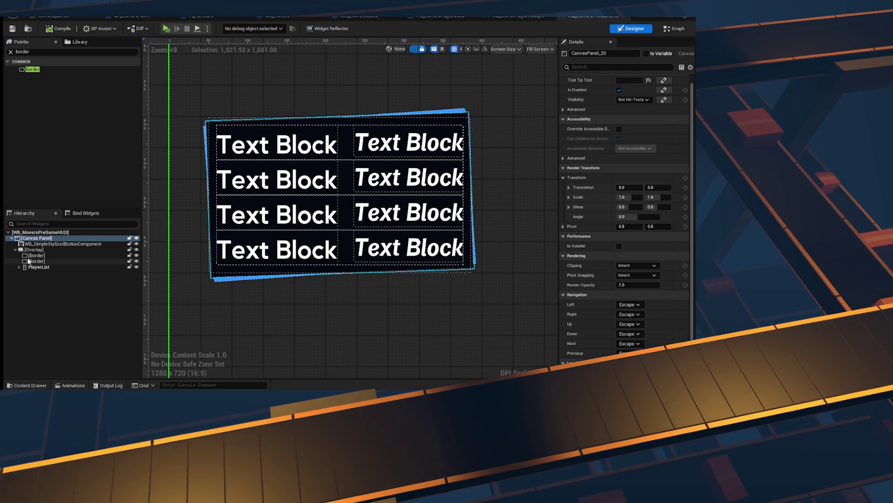
left_click(28, 256)
left_click(36, 250)
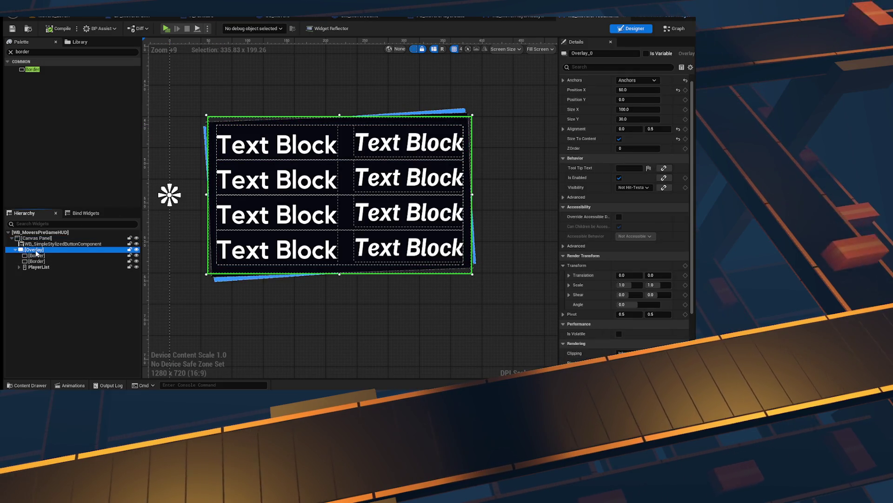
left_click(30, 52)
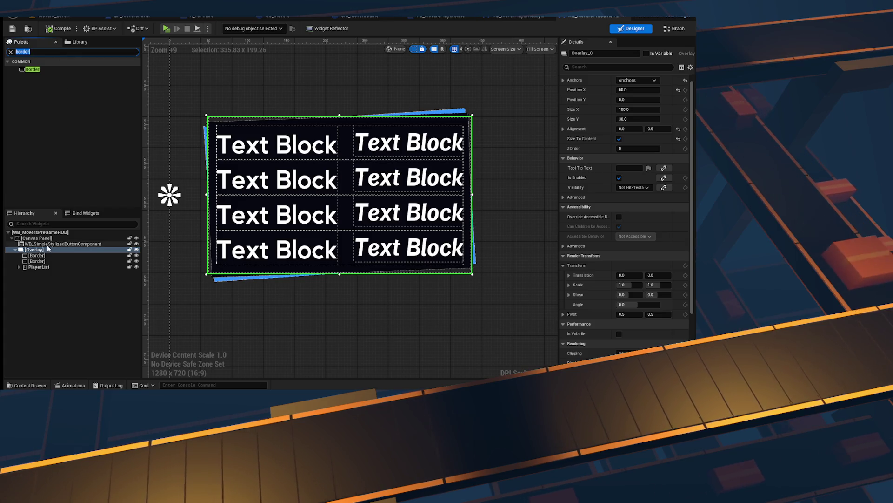
type("text")
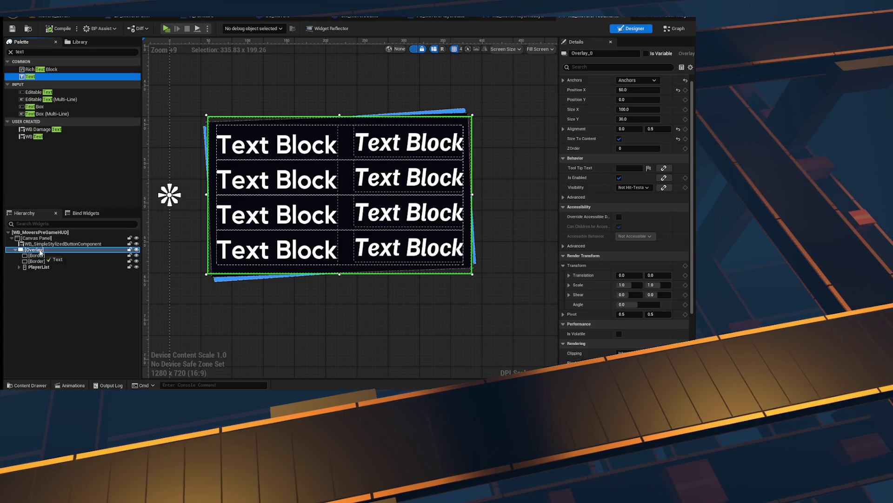
left_click_drag(41, 252, 36, 256)
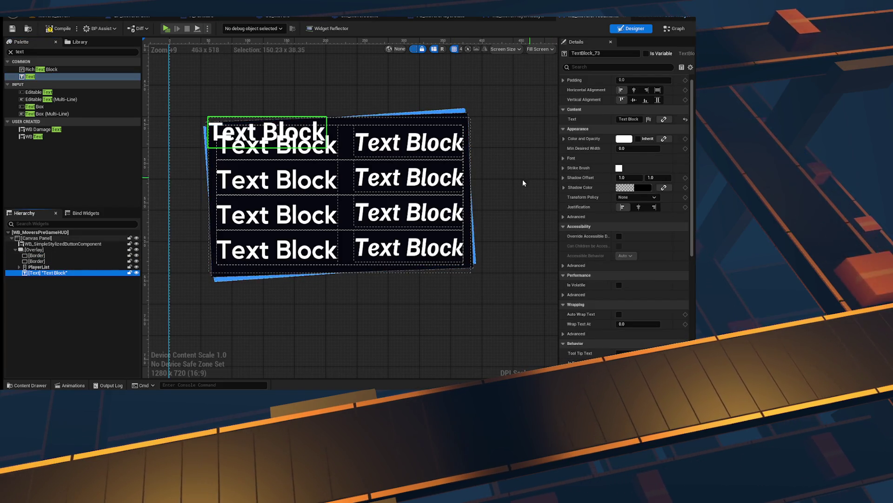
- Set the new text to 'Players' in MusticaPro-SemiBold with an outline size of 4
left_click(630, 119)
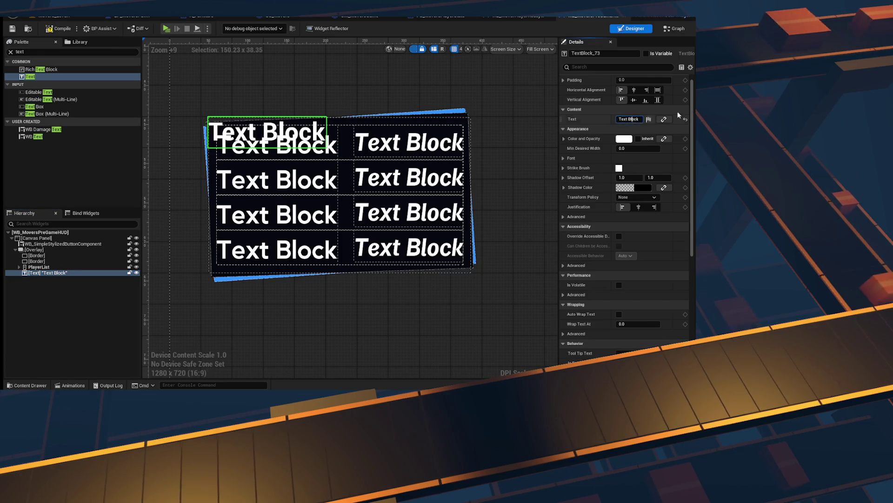
type("Players")
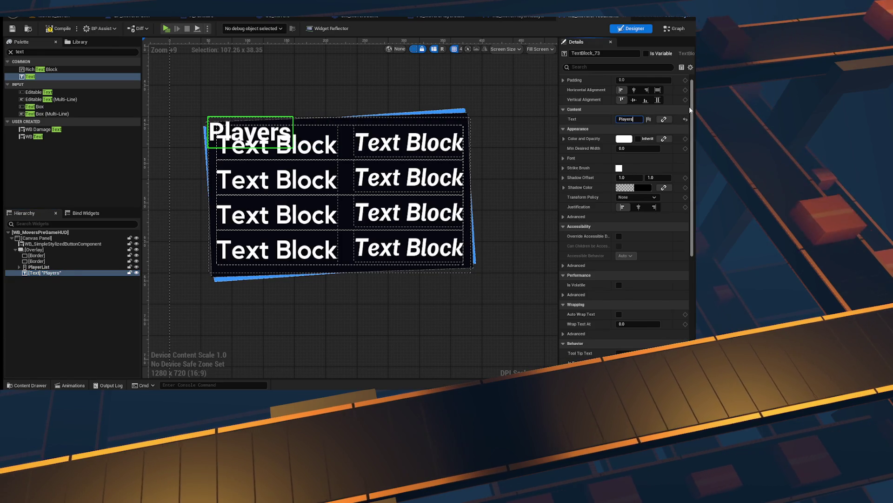
left_click(563, 157)
left_click(631, 169)
type("m")
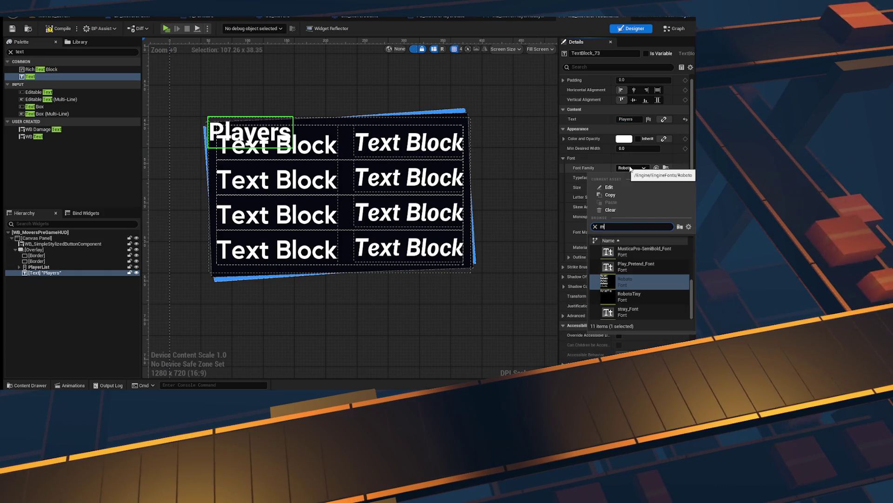
type("ust")
left_click(633, 251)
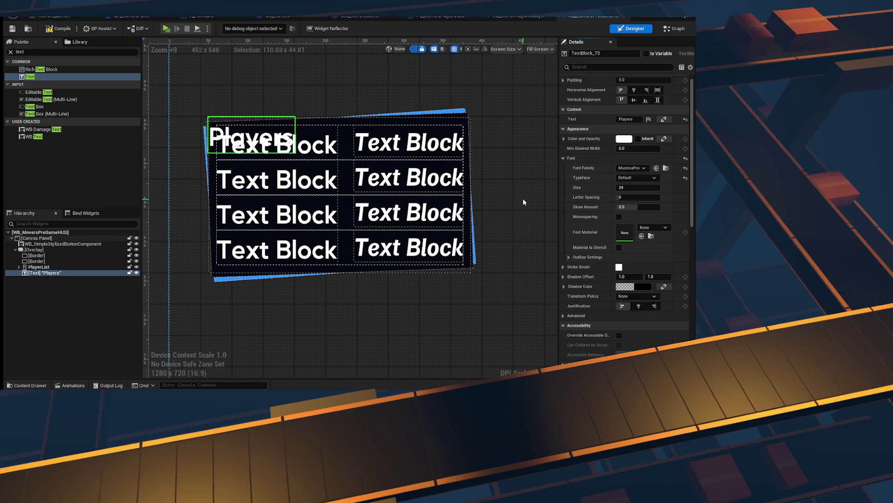
scroll(524, 200, "up", 1)
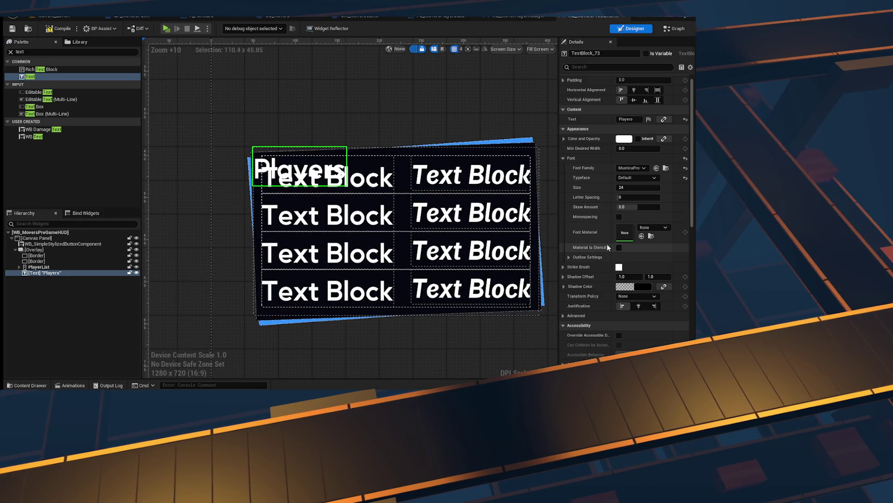
left_click(568, 257)
type("4")
key("Return")
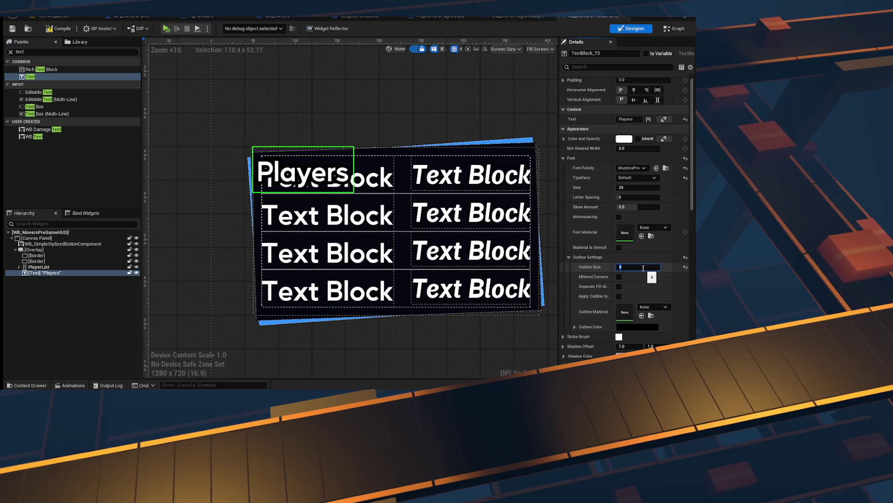
- Try the Play_Pretend, stray_Font, MagdaClean, LondrinaSolid and Air-BoldItalic fonts on the label
left_click(631, 169)
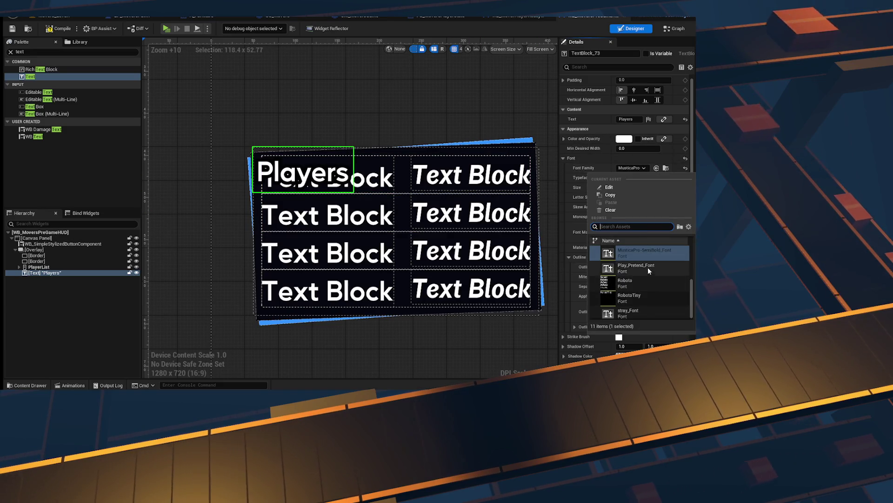
left_click(648, 266)
left_click(642, 168)
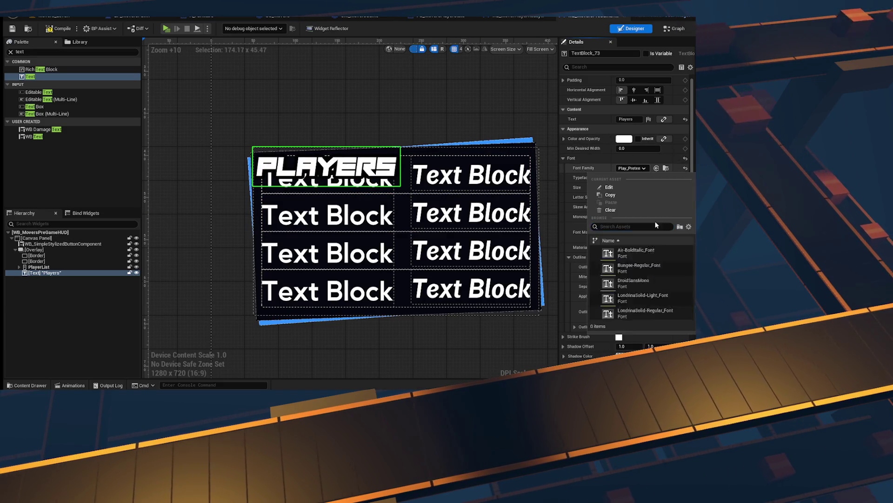
left_click(643, 315)
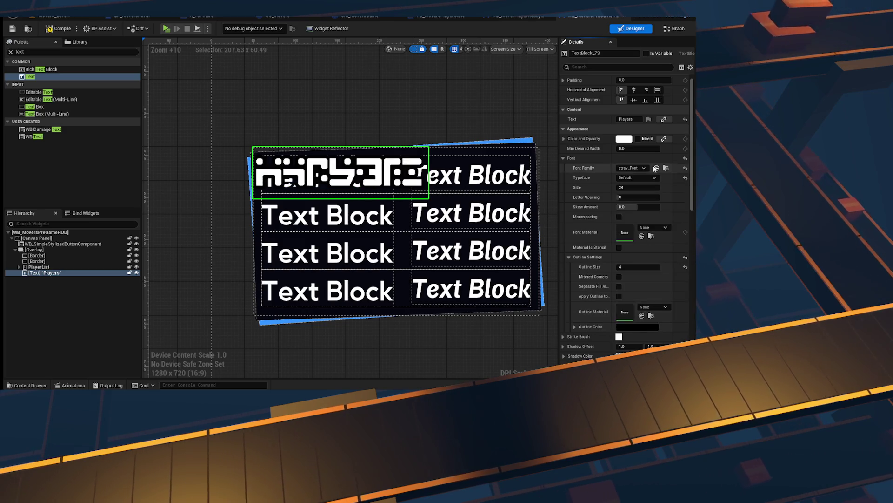
left_click(642, 170)
scroll(640, 289, "up", 2)
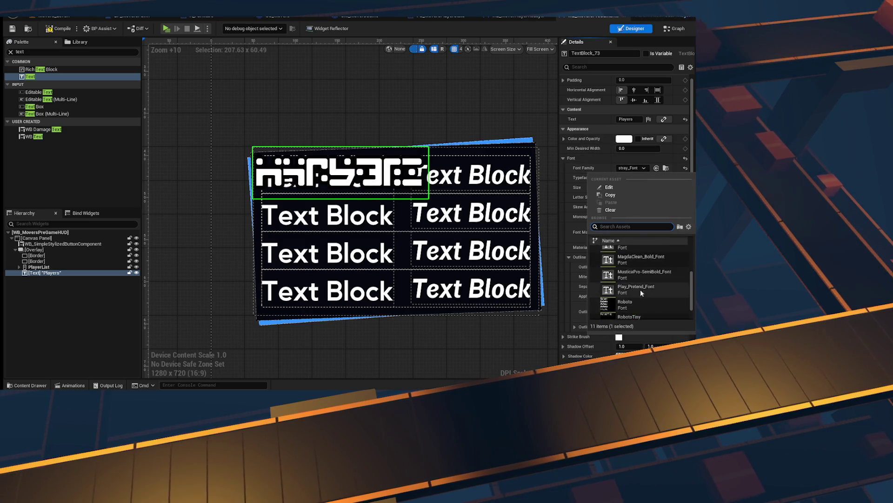
left_click(651, 292)
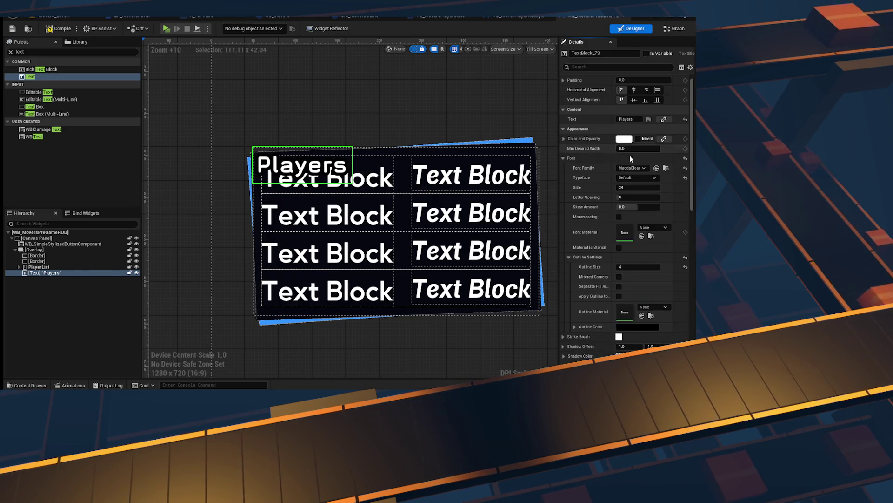
left_click(631, 168)
scroll(638, 295, "up", 3)
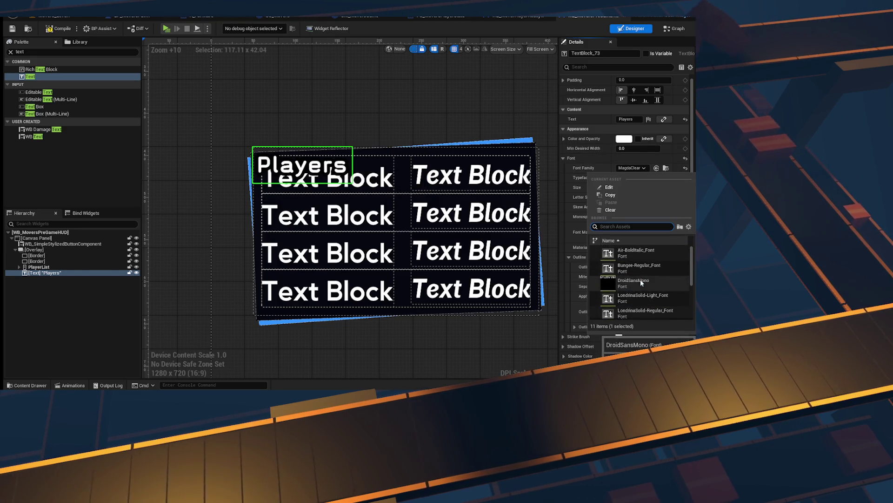
left_click(649, 298)
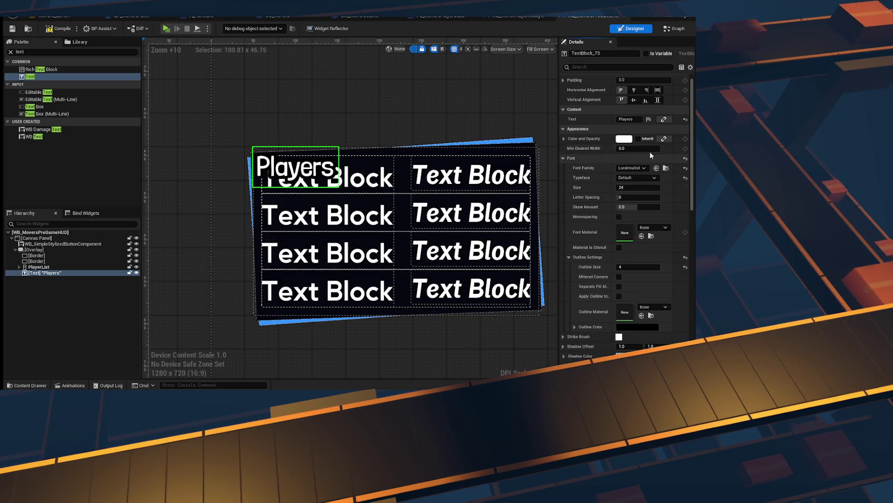
left_click(641, 168)
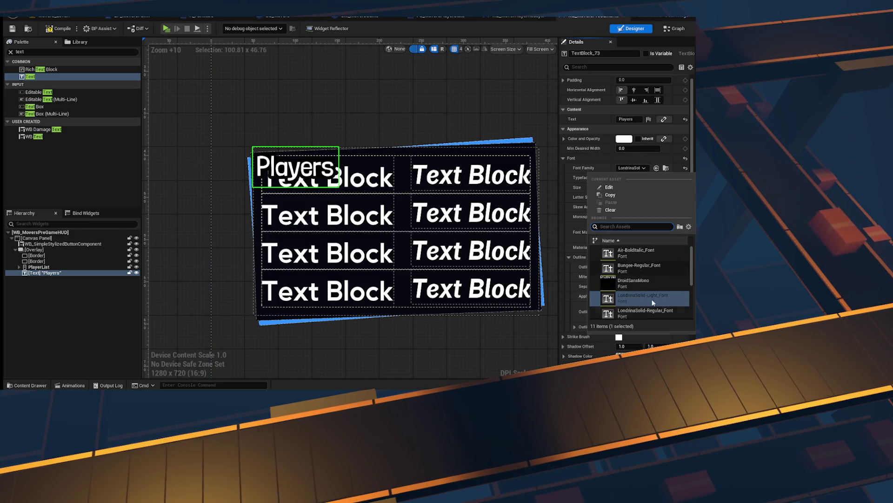
left_click(641, 250)
left_click(631, 168)
scroll(633, 276, "down", 3)
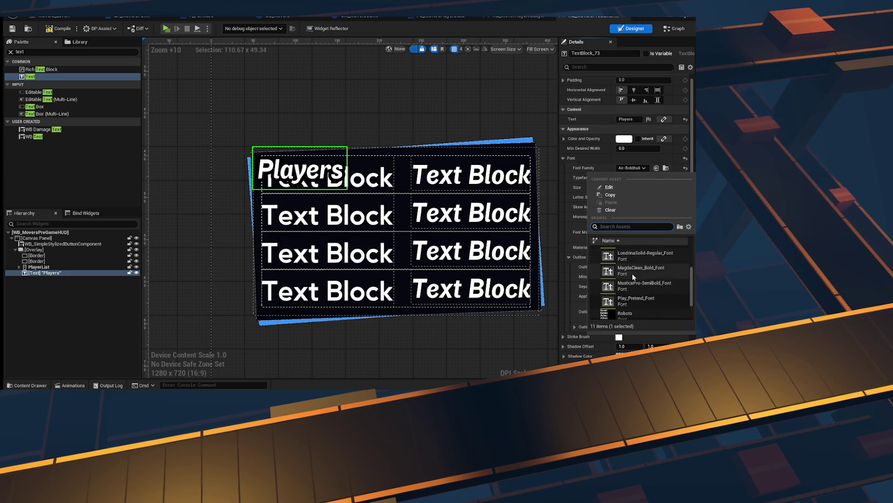
- Switch the label font to MusticaPro-SemiBold, undoing an accidental vertical squash
left_click(650, 289)
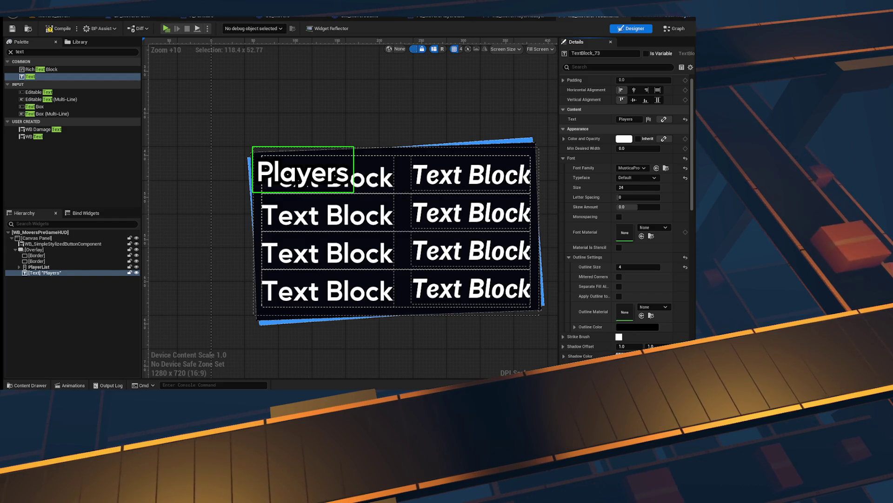
scroll(640, 250, "down", 2)
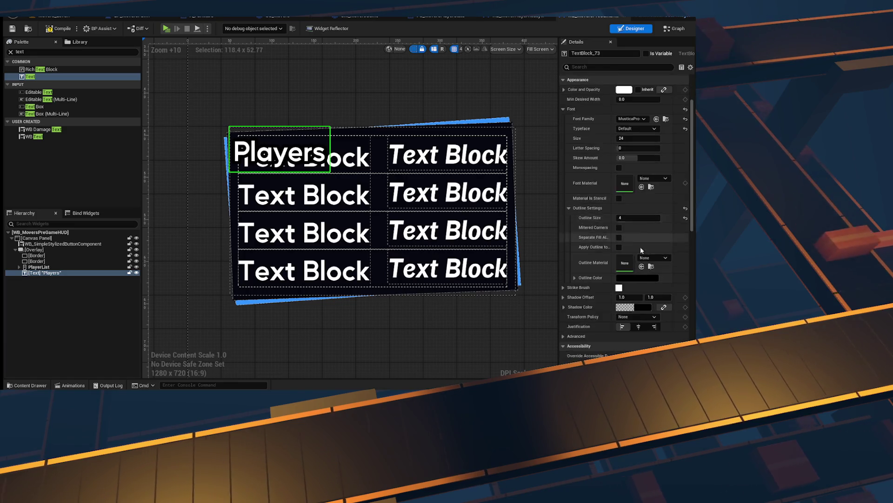
scroll(641, 250, "down", 10)
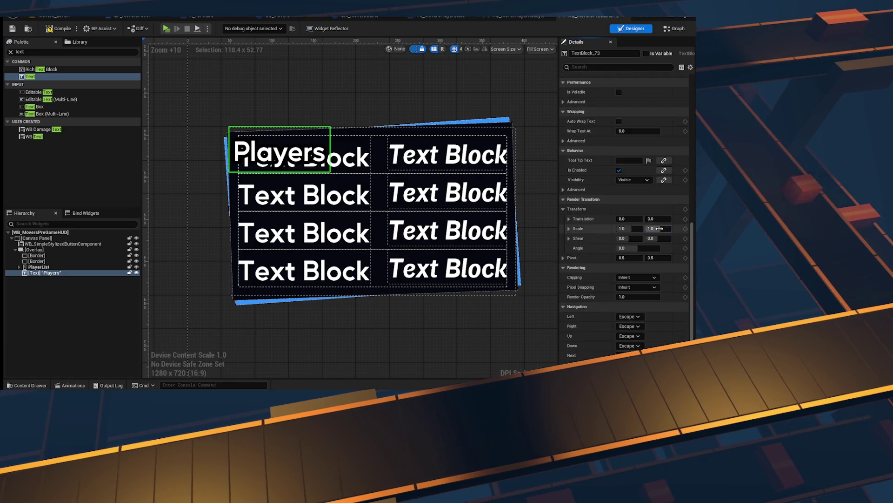
mouse_move(659, 228)
left_mouse_down()
mouse_move(638, 229)
mouse_move(660, 217)
mouse_move(605, 219)
mouse_move(620, 219)
mouse_move(620, 246)
mouse_move(636, 245)
mouse_move(628, 246)
left_mouse_up()
key("ctrl+z")
- Change the label text to 'PLAYERS'
scroll(679, 218, "up", 3)
scroll(682, 223, "up", 10)
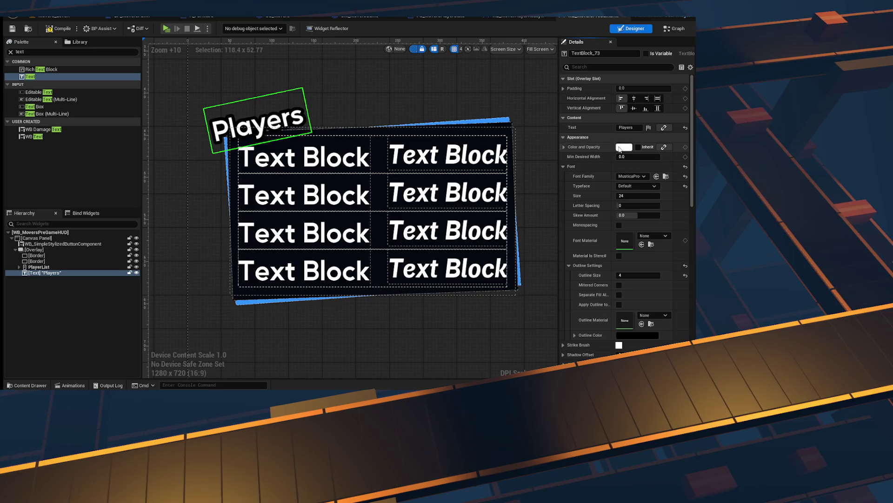
left_click(630, 128)
type("PLAYER")
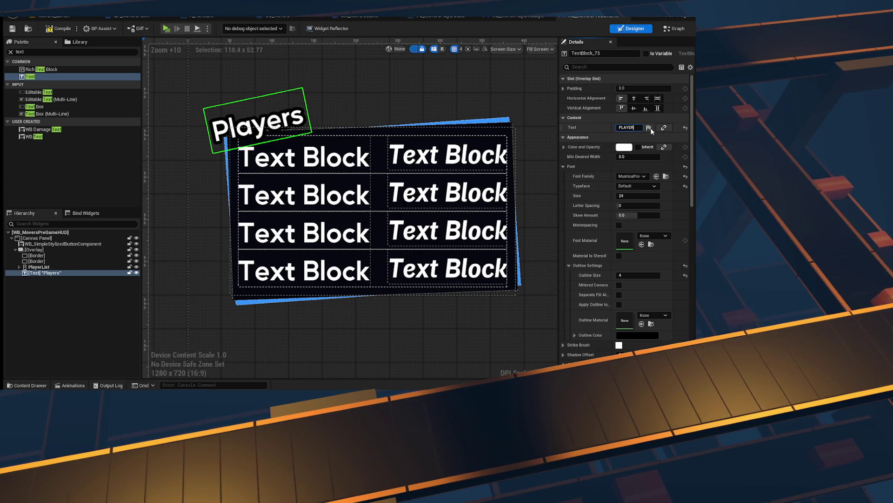
type("S")
key("Return")
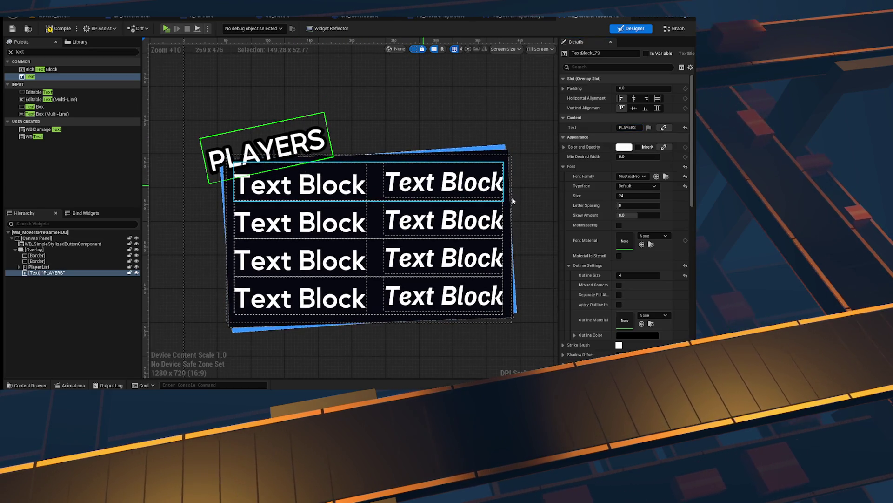
- Tilt the PLAYERS label to -8 degrees
scroll(647, 309, "down", 5)
scroll(648, 312, "down", 3)
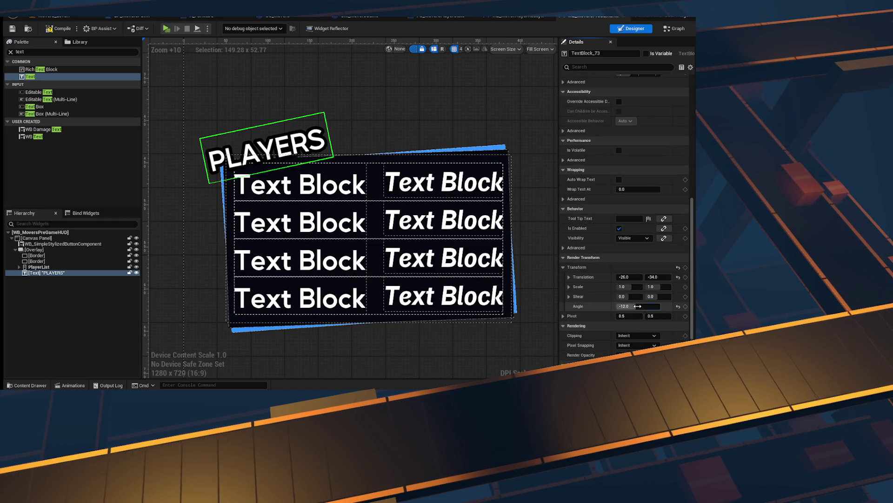
type("-8")
key("Return")
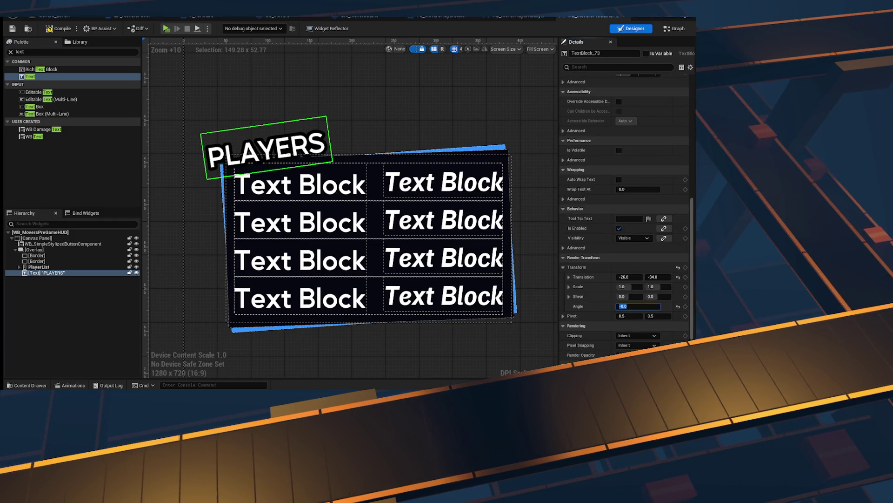
- Compile and wrap the PLAYERS text in a new Overlay
left_click(13, 29)
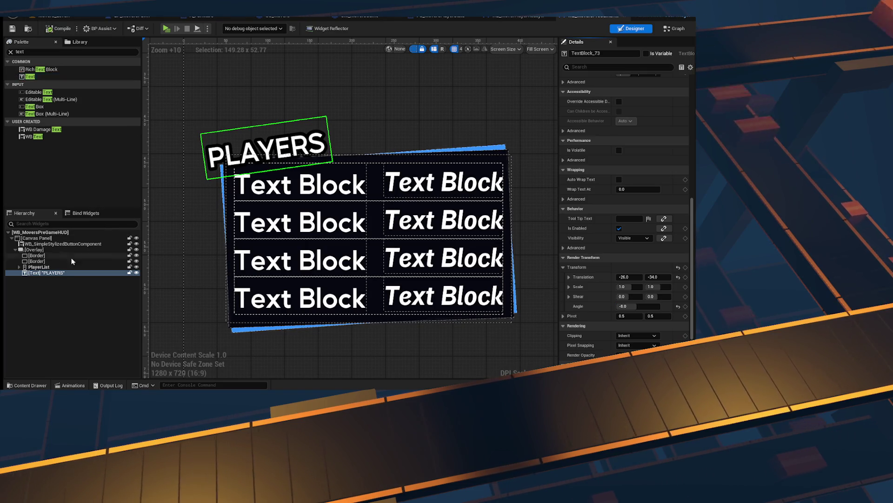
right_click(58, 274)
mouse_move(101, 353)
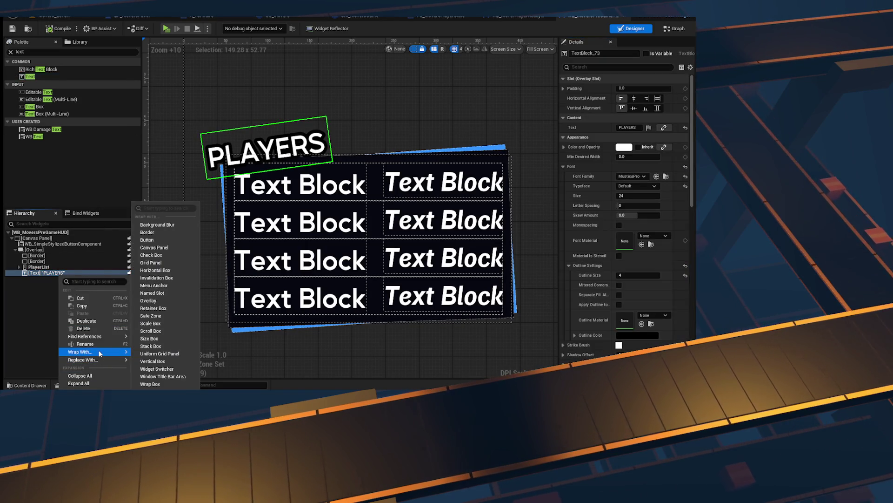
left_click(151, 301)
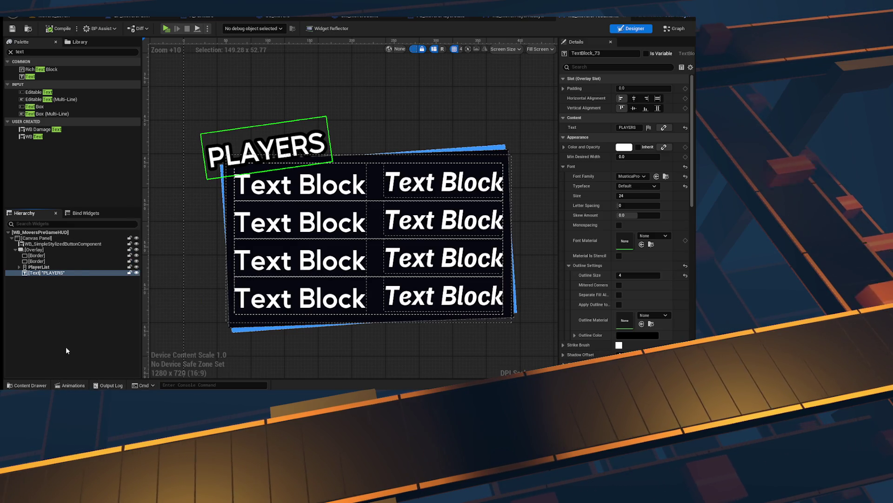
- Add a Border widget from a 'border' palette search into that Overlay
double_click(52, 55)
type("border")
left_click_drag(32, 70, 42, 279)
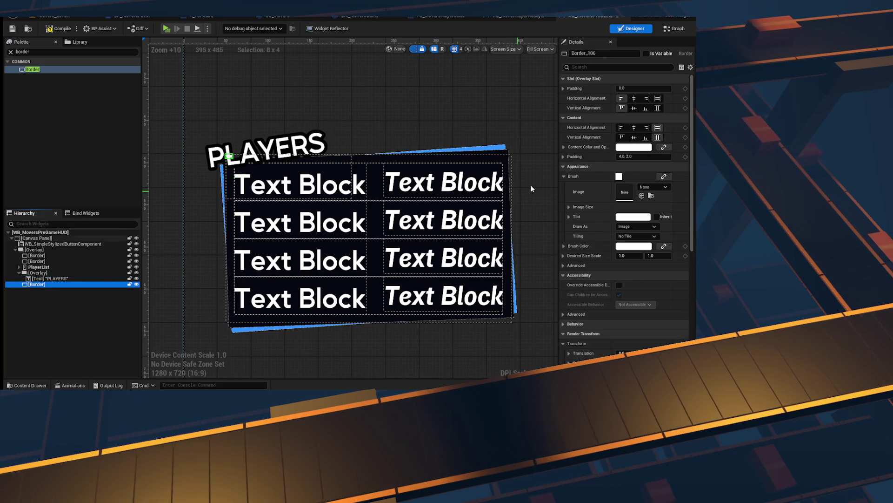
- Make the new Border fill its slot horizontally and vertically, nested with the PLAYERS label
left_click(657, 99)
left_click(657, 108)
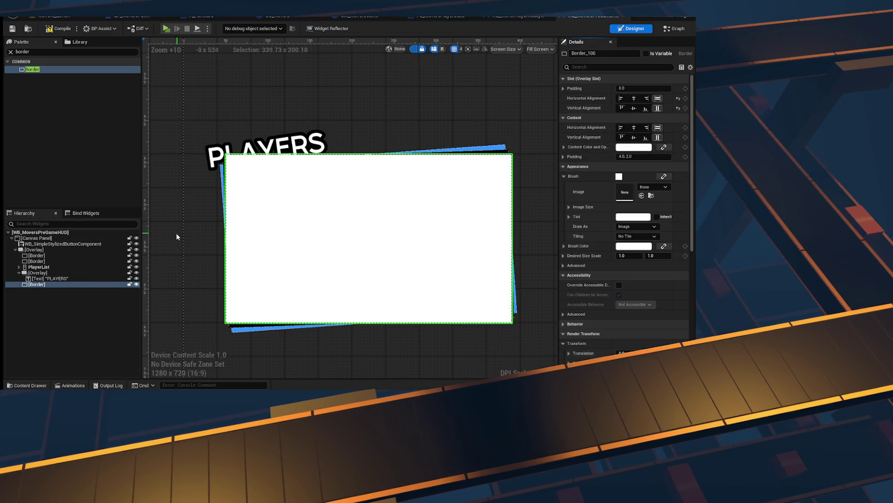
left_click_drag(31, 284, 72, 276)
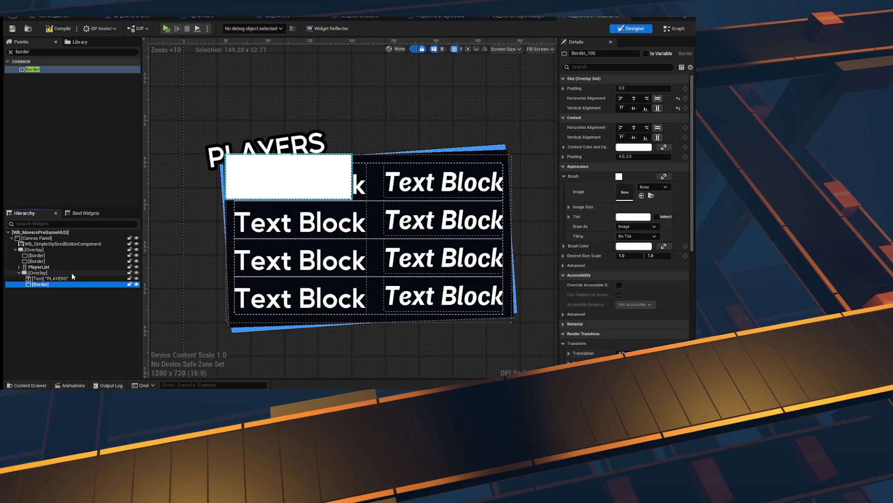
- Reset the PLAYERS label's translation offset and rotation angle to 0
left_click(50, 278)
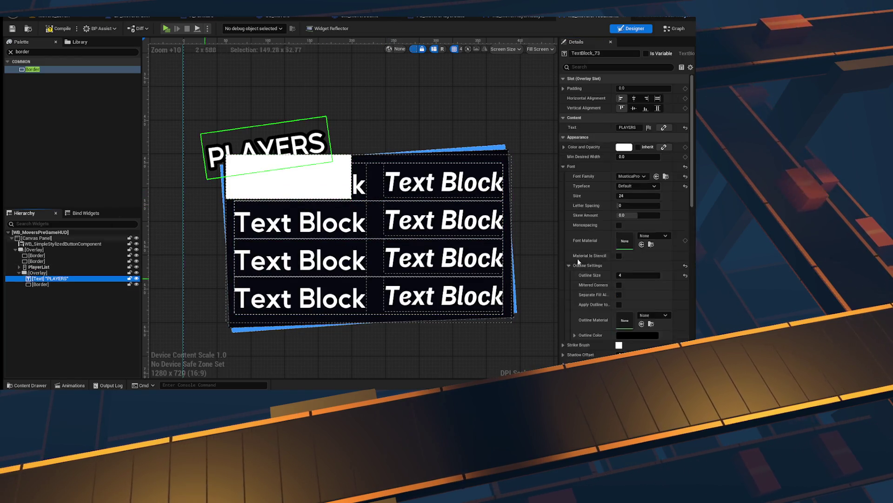
scroll(576, 258, "down", 15)
scroll(628, 291, "down", 5)
left_click(629, 245)
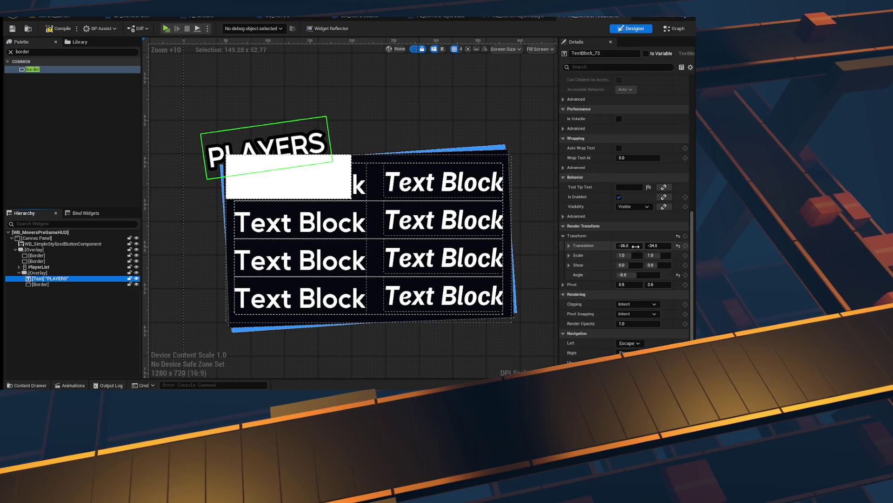
type("0")
key("Tab")
type("0")
key("Tab")
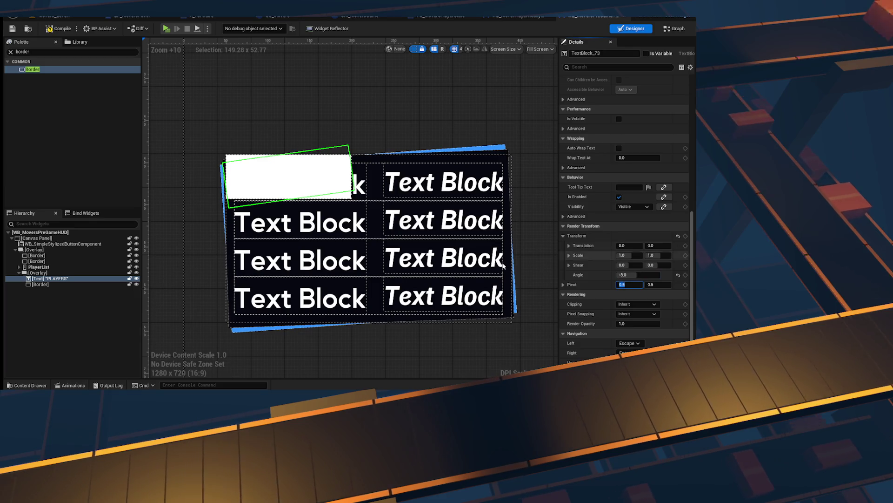
left_click(648, 275)
type("0")
key("Return")
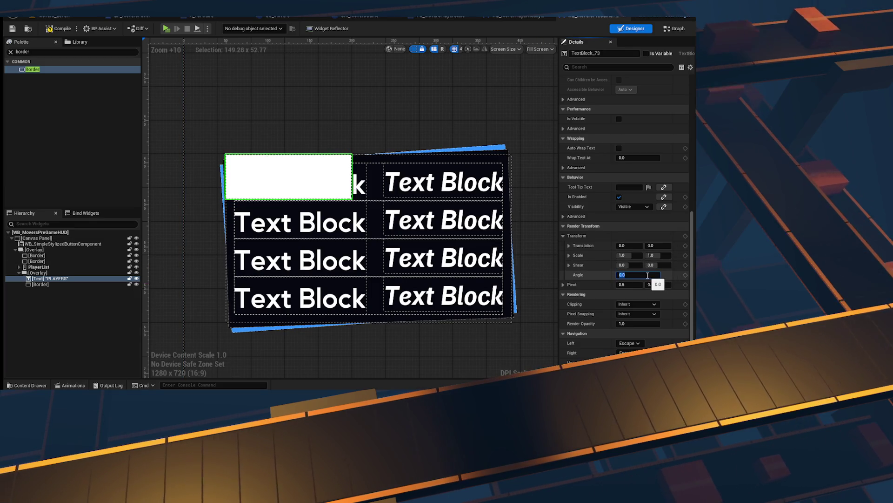
- Colour the border black and place it behind the PLAYERS text
scroll(624, 261, "up", 8)
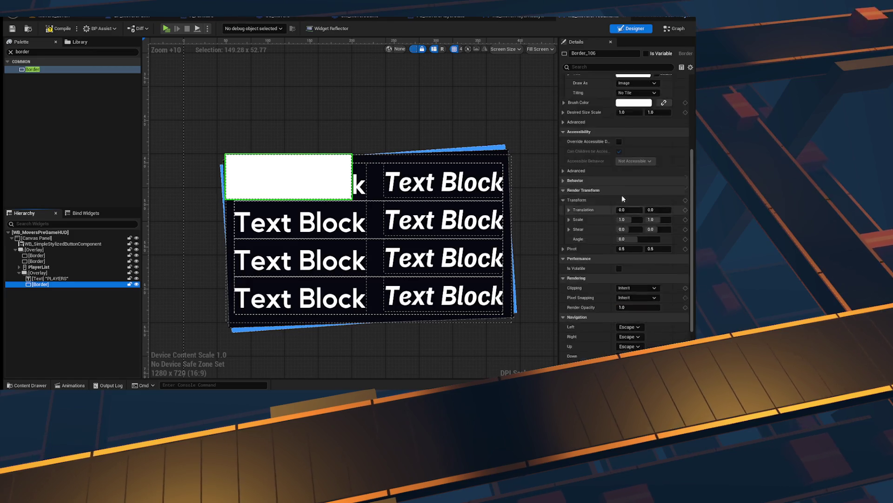
left_click(634, 187)
left_click_drag(570, 223, 570, 307)
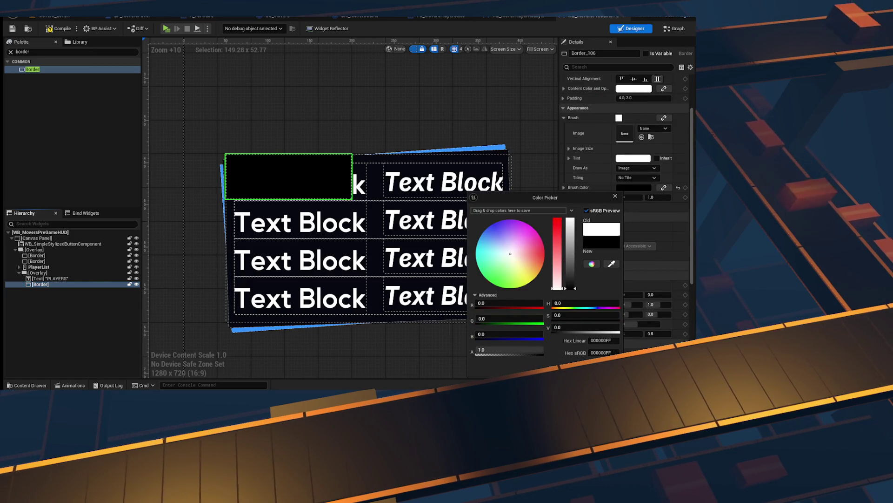
left_click(273, 349)
mouse_move(39, 283)
left_mouse_down()
mouse_move(24, 267)
mouse_move(44, 277)
mouse_move(23, 267)
mouse_move(41, 275)
mouse_move(41, 289)
left_mouse_up()
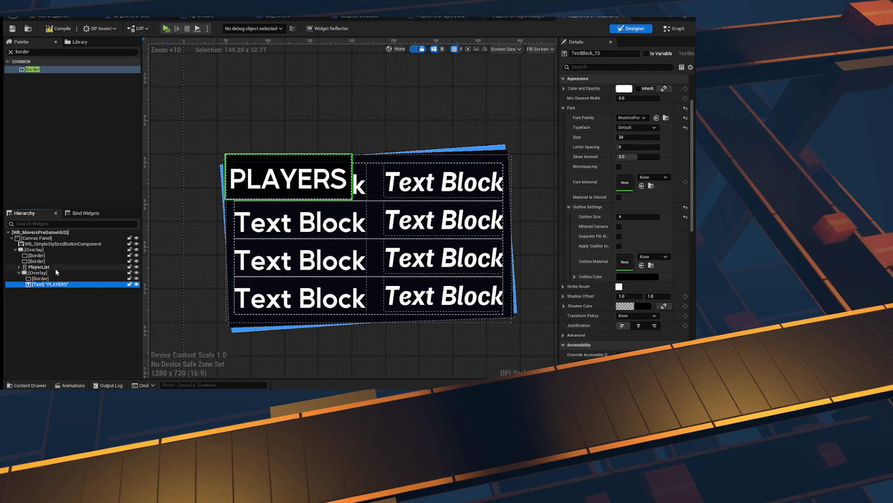
- Offset the PLAYERS overlay to -31, -35 and tilt it -10 degrees
left_click(57, 272)
scroll(666, 303, "down", 5)
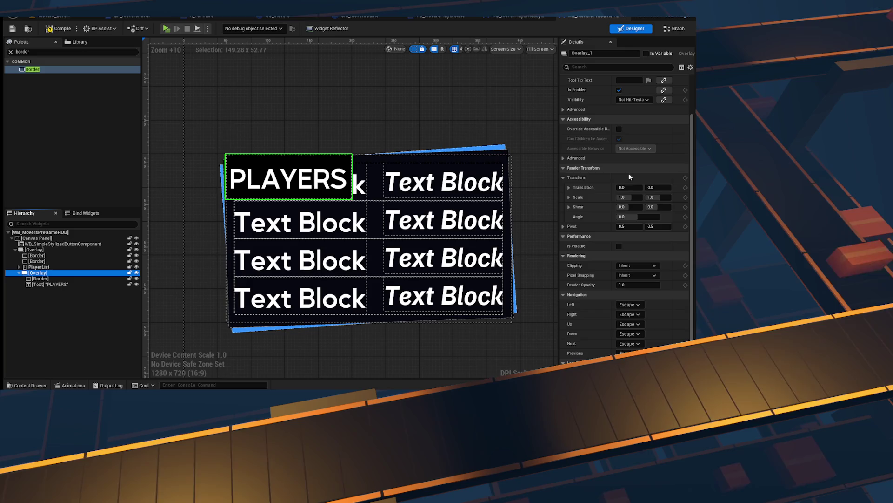
mouse_move(630, 188)
left_mouse_down()
mouse_move(603, 188)
mouse_move(657, 186)
mouse_move(644, 186)
left_mouse_up()
left_click(654, 216)
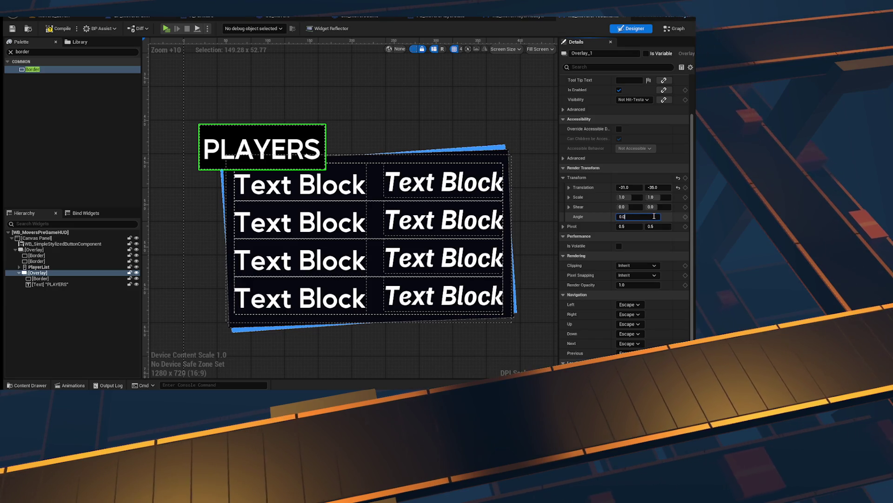
type("-10")
key("Return")
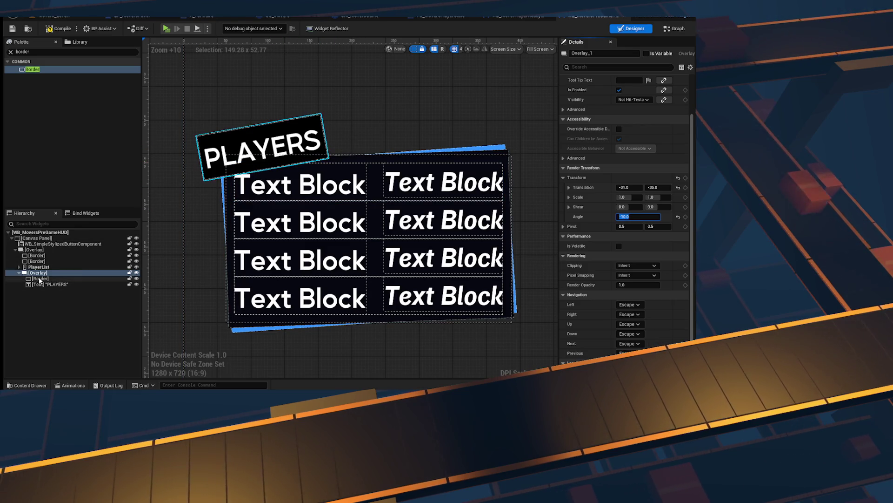
- Squash the black backing border to a 0.4 vertical scale
left_click(297, 154)
left_click_drag(659, 223, 630, 223)
left_click(634, 242)
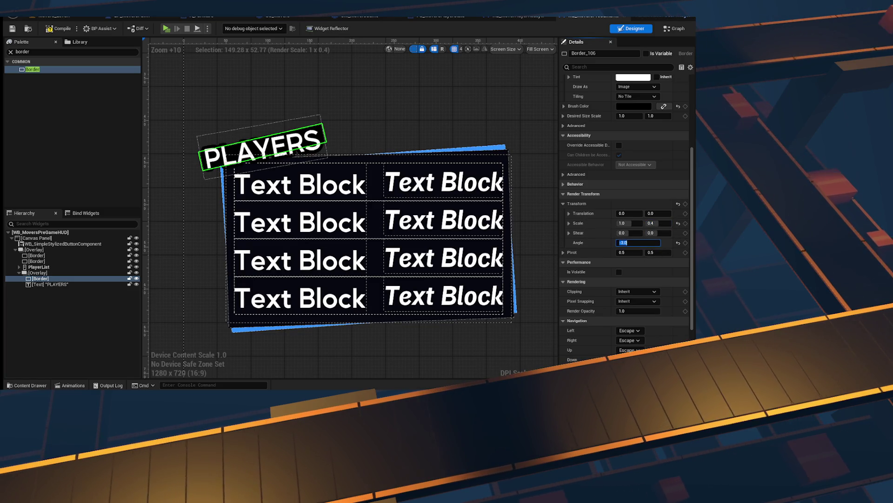
- Tilt the black strip to -4 degrees and widen it to 1.25 scale X
type("-4")
key("Return")
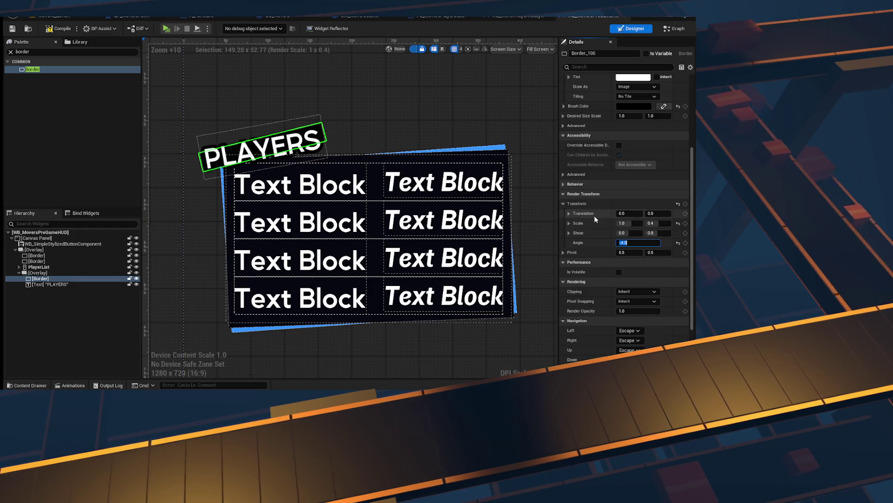
left_click_drag(624, 223, 635, 223)
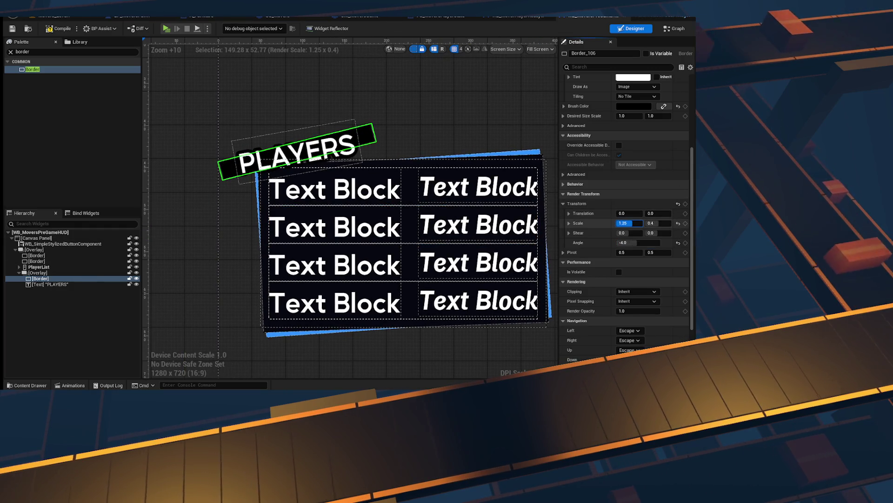
- Duplicate the black strip and place the copy behind the PLAYERS text
key("ctrl+d")
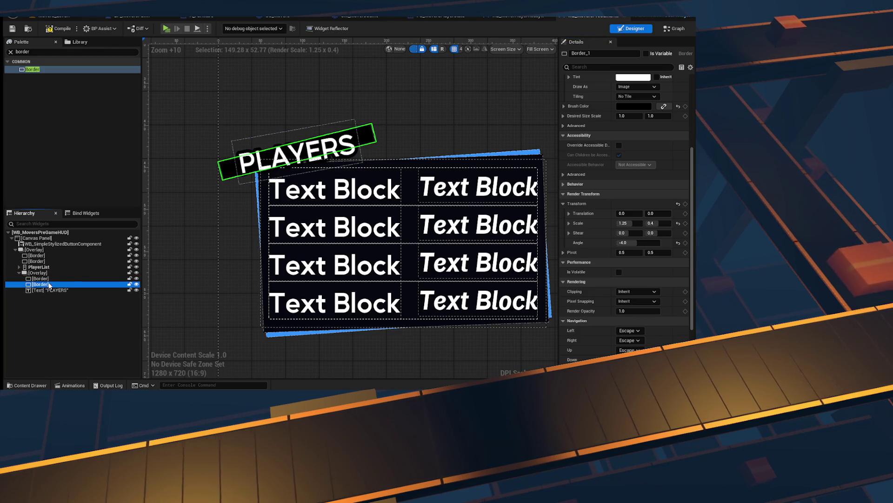
left_click(649, 243)
type("-2")
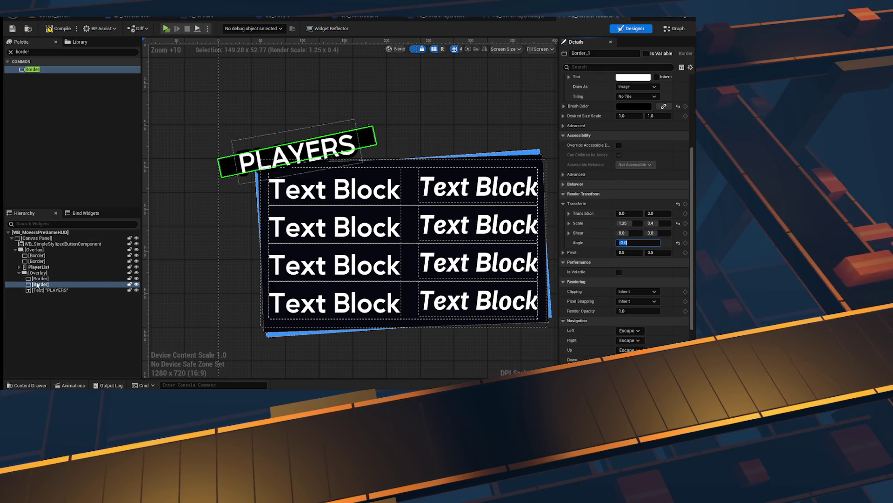
left_click_drag(40, 279, 37, 283)
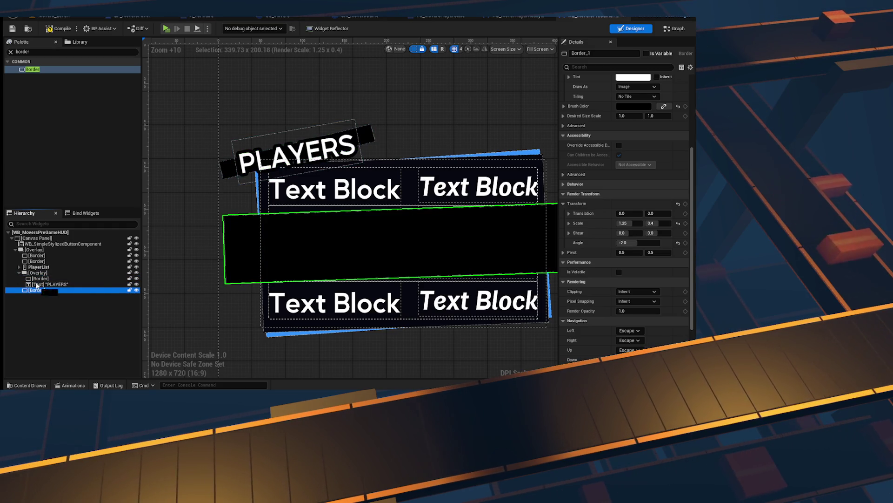
left_click_drag(47, 279, 48, 279)
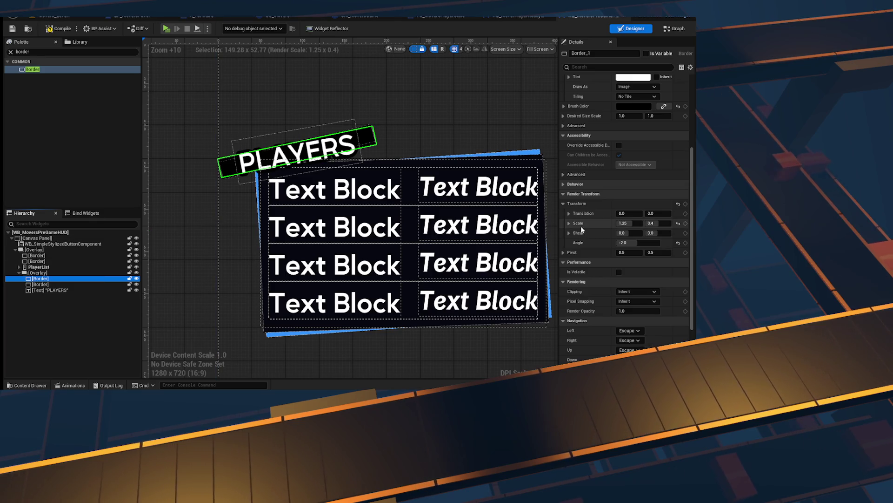
- Colour the duplicate strip light blue
scroll(642, 165, "up", 3)
left_click(632, 187)
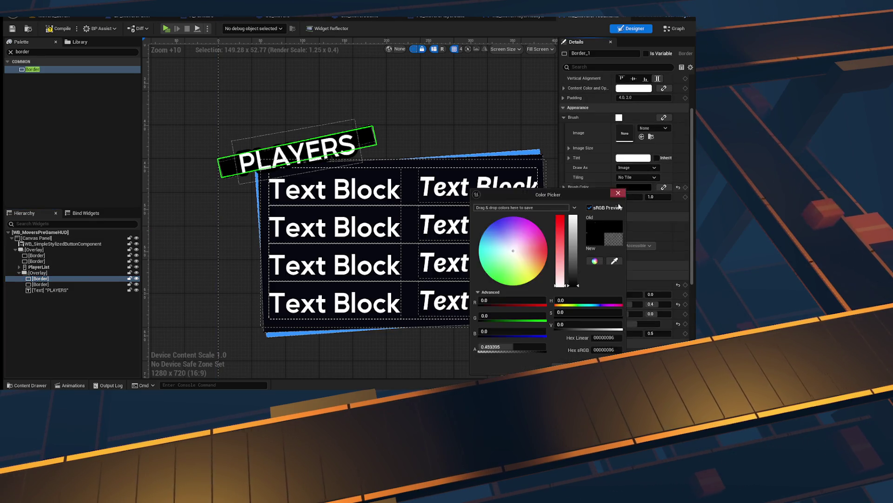
left_click_drag(571, 245, 573, 215)
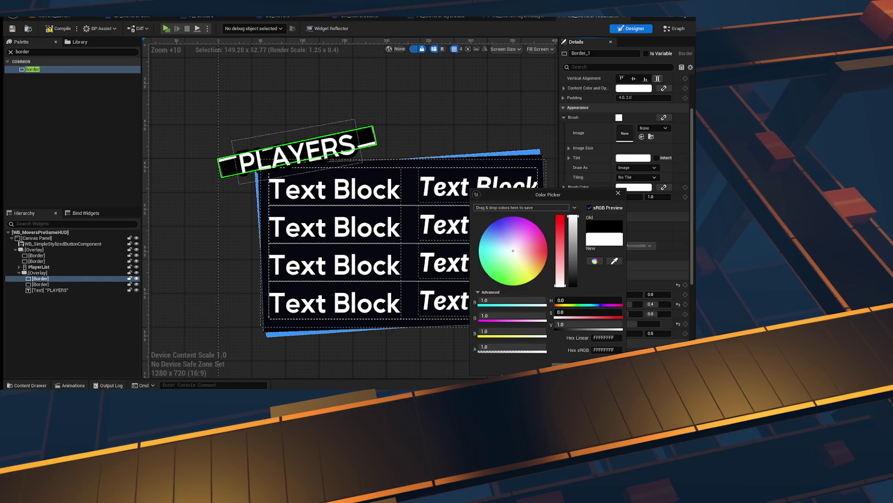
mouse_move(519, 247)
left_mouse_down()
mouse_move(496, 236)
mouse_move(487, 248)
left_mouse_up()
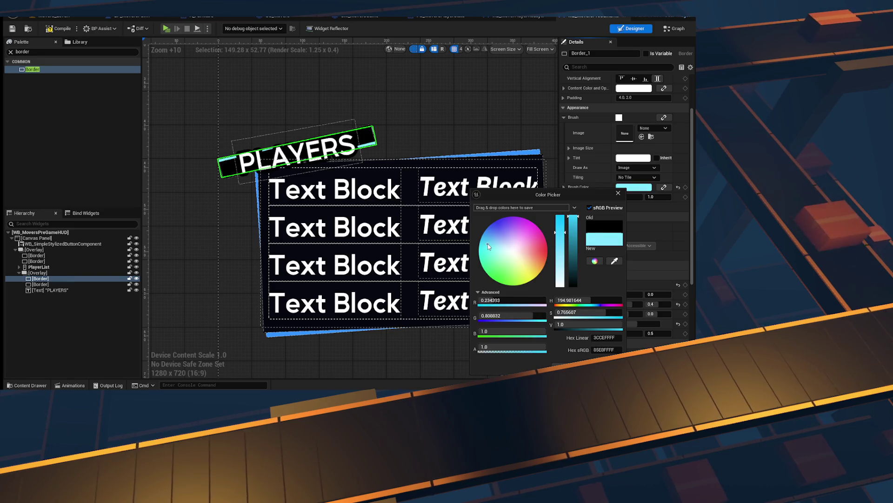
left_click(84, 335)
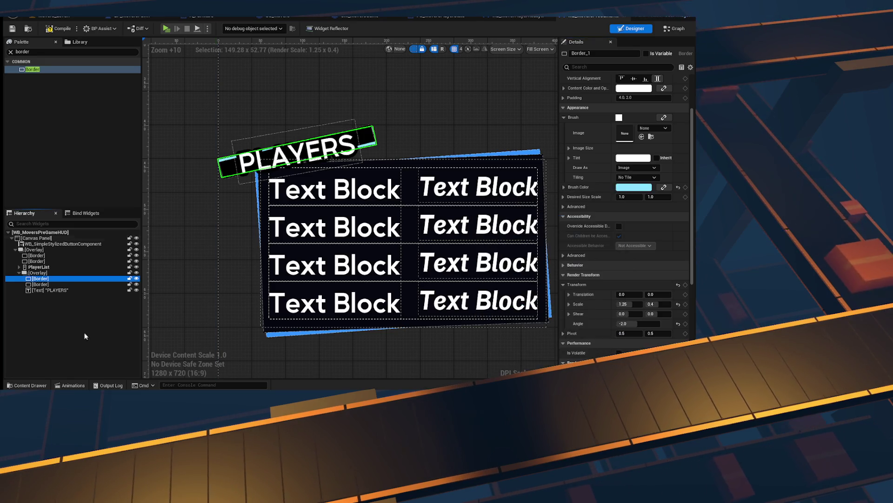
- Tilt the light blue strip to -5 degrees
scroll(631, 311, "down", 1)
left_click(632, 310)
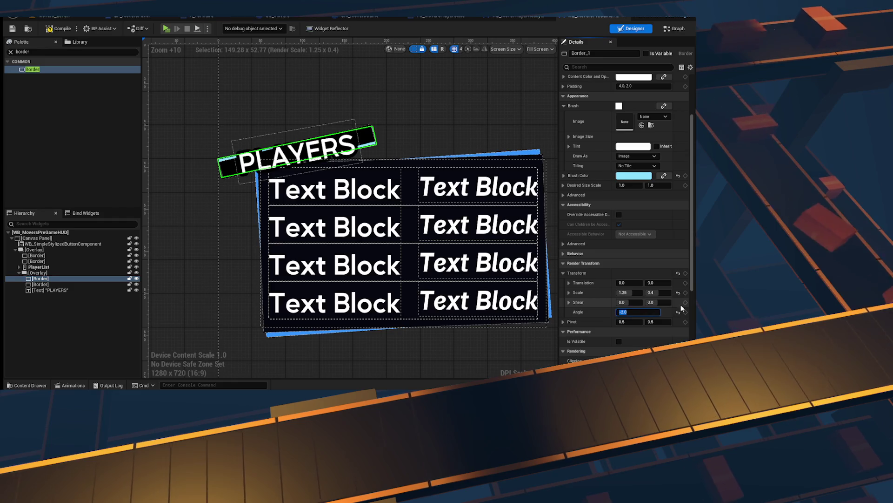
type("-")
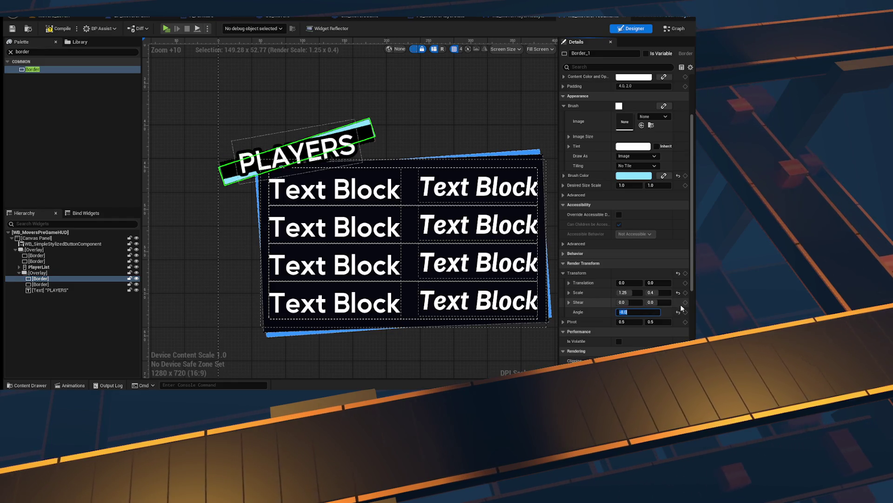
type("-5")
key("Return")
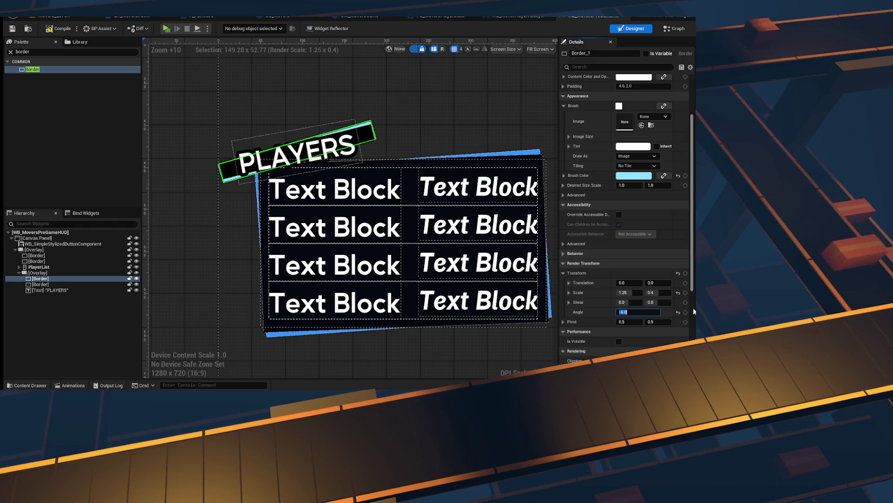
- Nudge the strip's Y translation to -5 and expand PlayerList in the Hierarchy
scroll(649, 243, "down", 3)
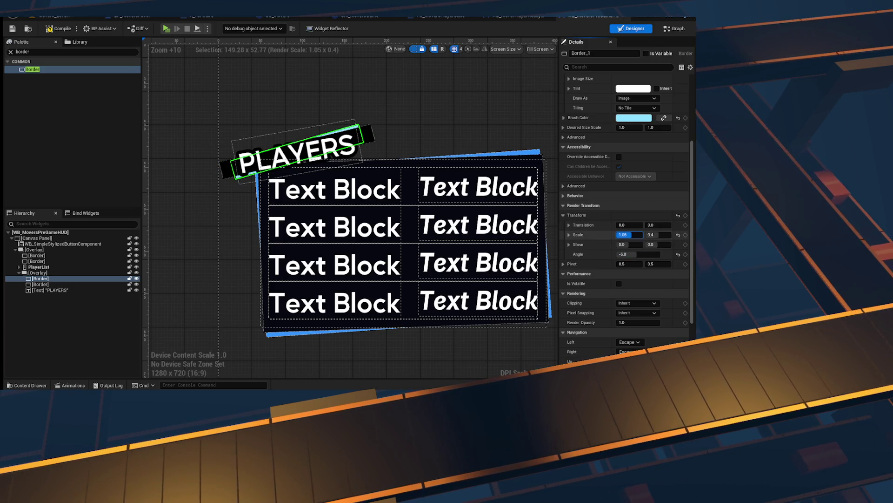
left_click(658, 225)
mouse_move(658, 225)
left_mouse_down()
mouse_move(649, 225)
mouse_move(661, 225)
left_mouse_up()
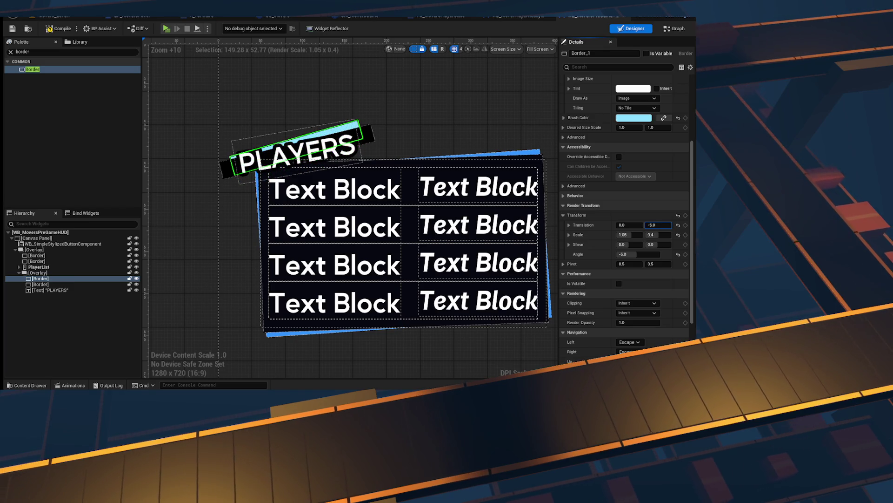
left_click(265, 268)
scroll(184, 241, "down", 2)
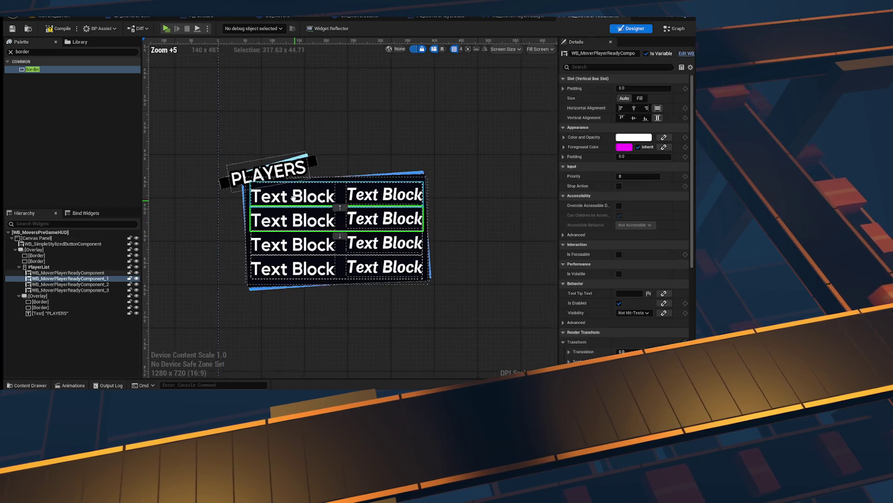
- Compile and save the HUD widget, then pick a blockier font family for the PLAYERS title
left_click(16, 29)
left_click(279, 158)
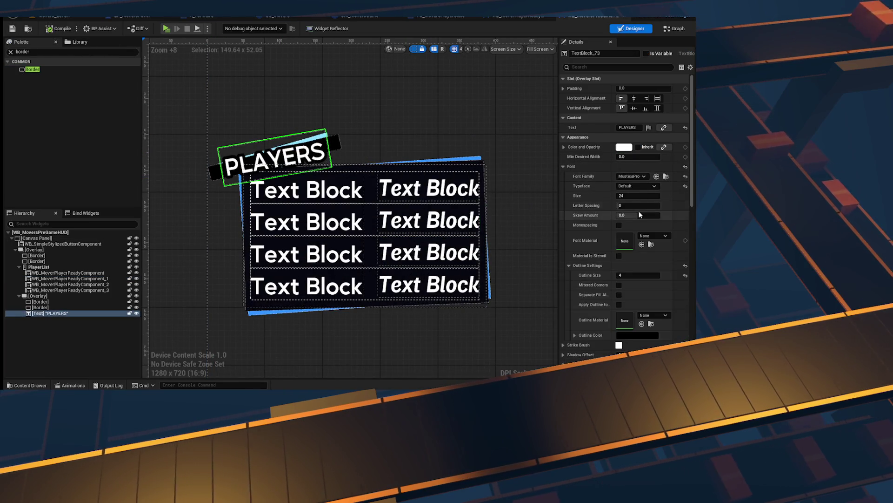
left_click(643, 188)
left_click(641, 276)
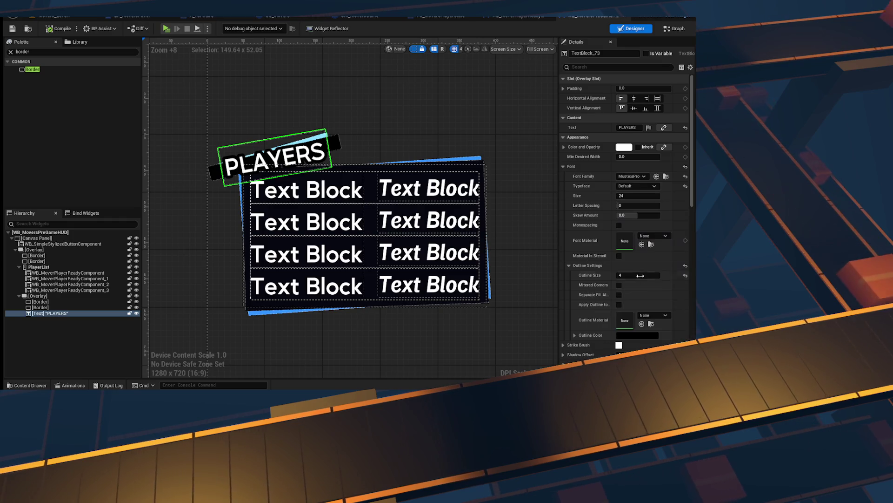
scroll(243, 234, "up", 1)
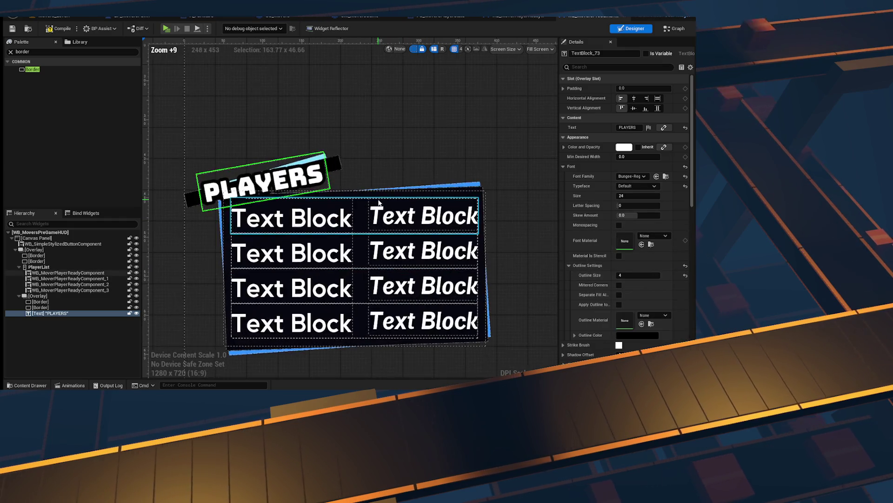
- Set Render Transform Scale Y to 0.5 on both borders behind the title and save
left_click(40, 307)
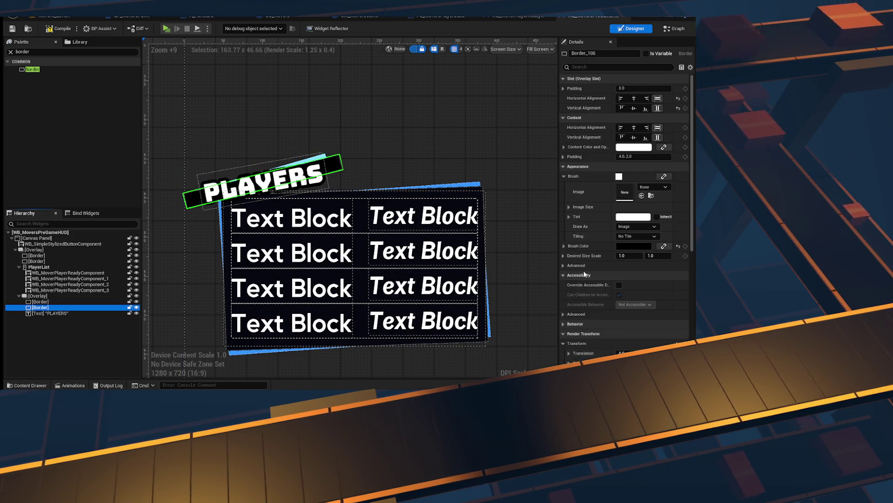
scroll(670, 279, "down", 4)
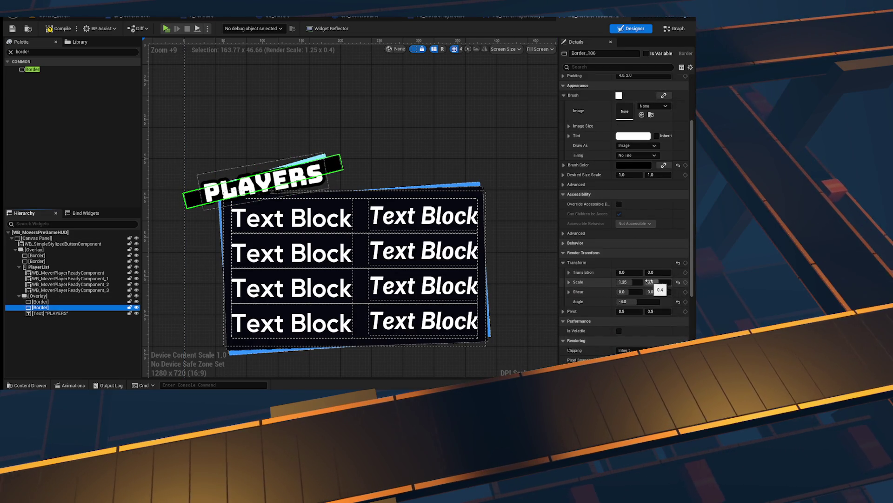
left_click_drag(655, 282, 658, 282)
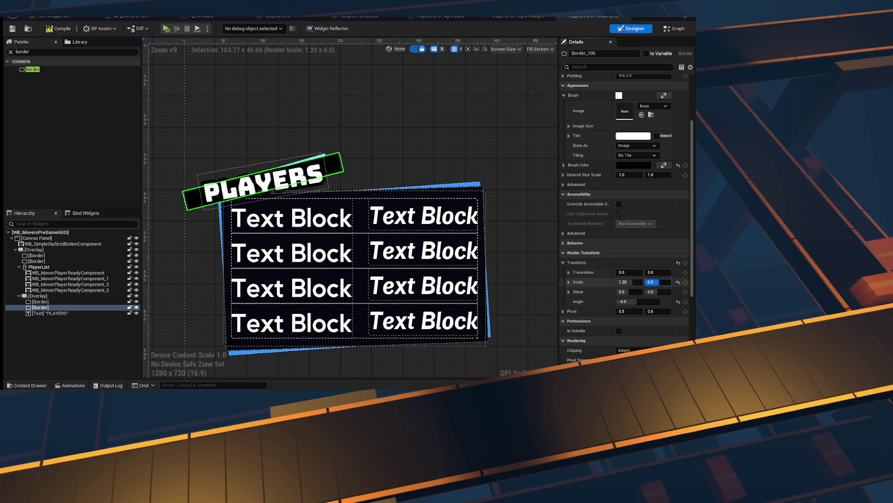
left_click(47, 302)
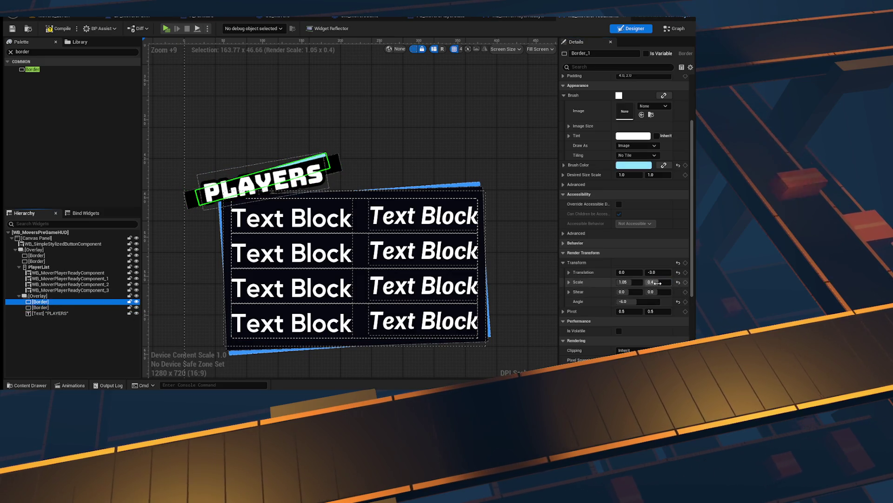
left_click_drag(658, 282, 656, 282)
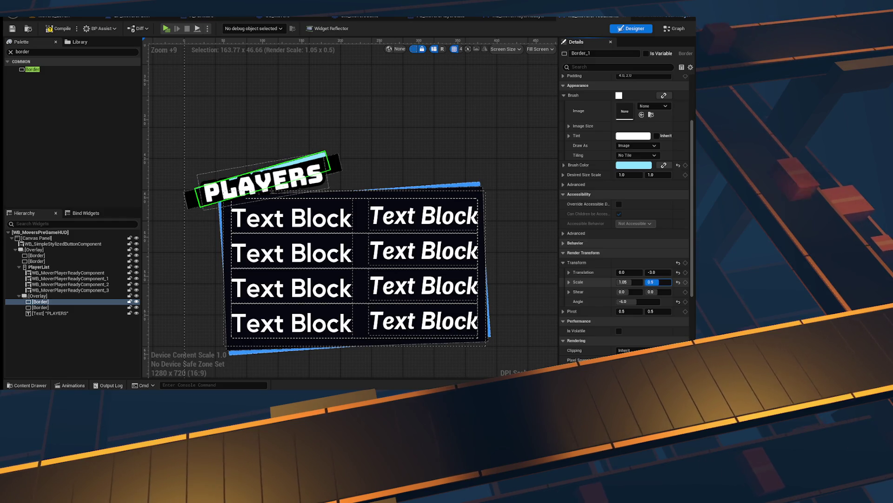
left_click(391, 174)
scroll(391, 174, "down", 5)
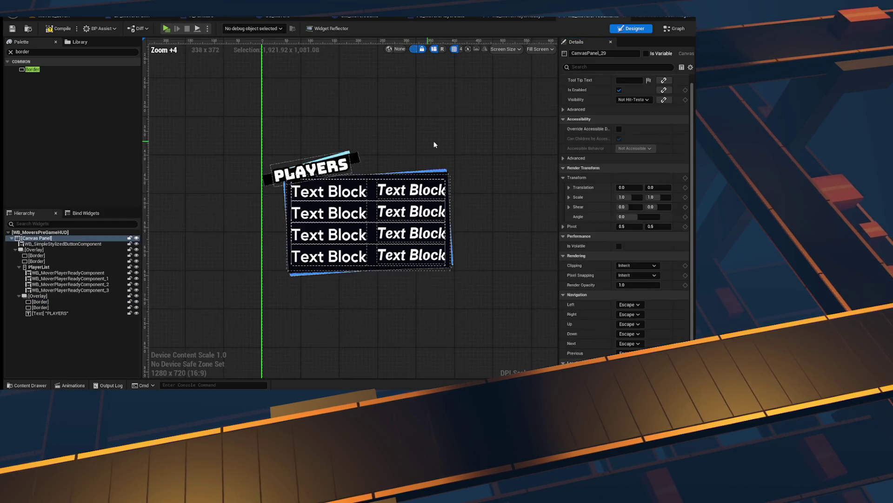
left_click(12, 29)
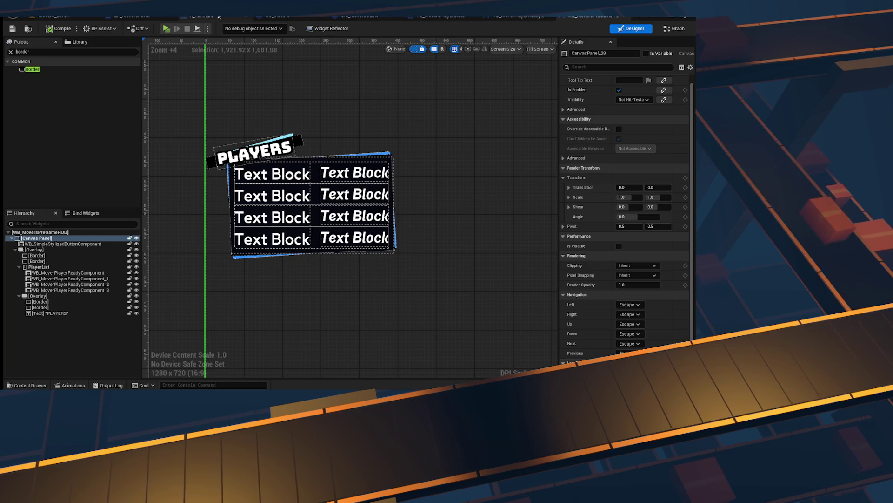
- Play two clients side by side, walk the first player toward the other, then stop with Esc
left_click(167, 29)
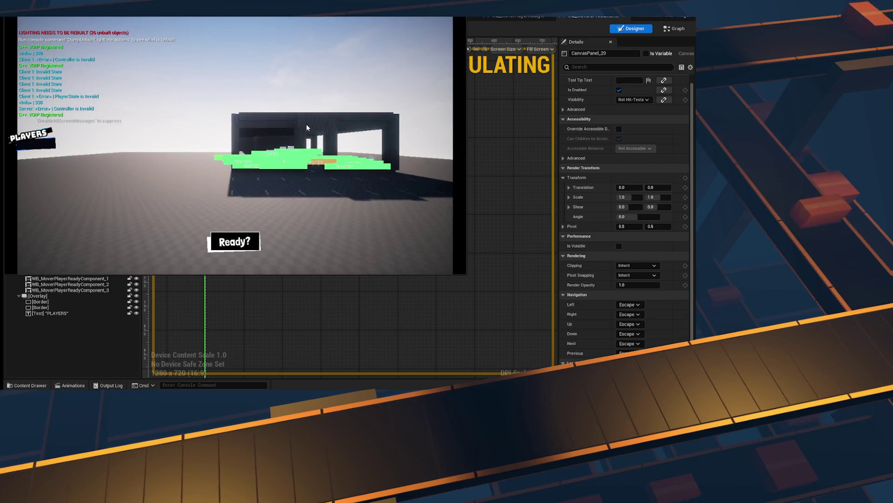
left_click(306, 124)
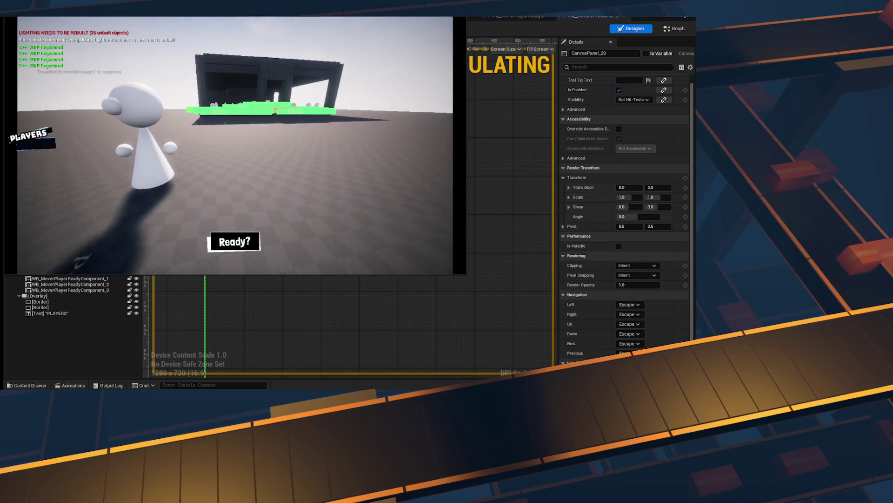
key("super+Right")
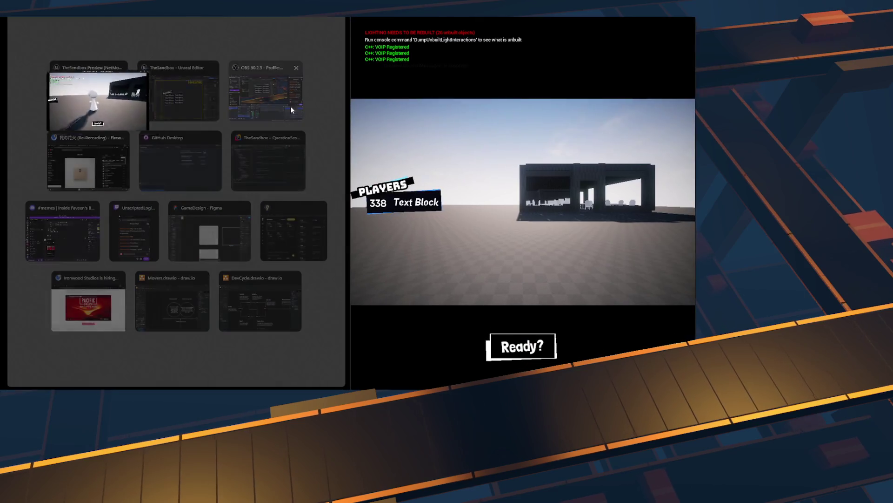
left_click(98, 100)
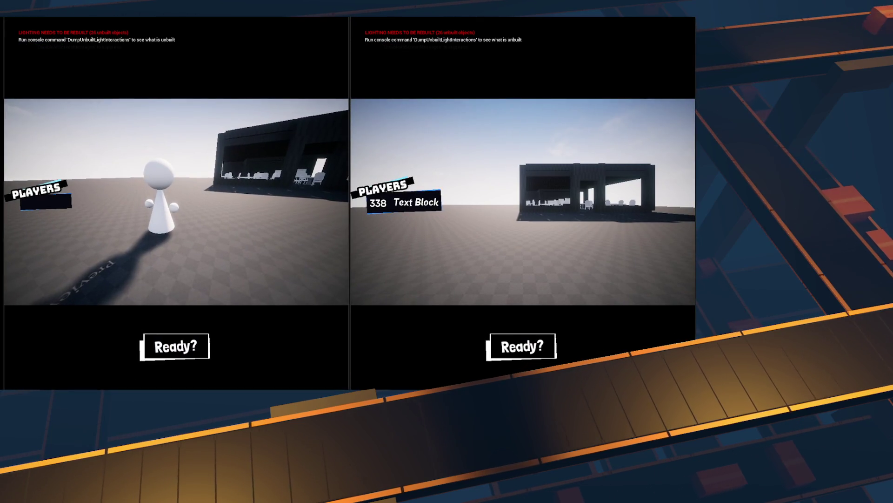
key("w")
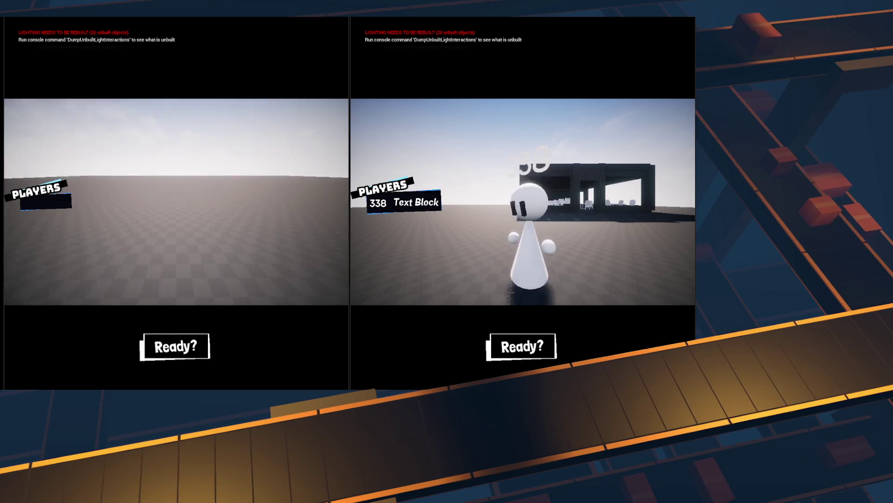
key("w")
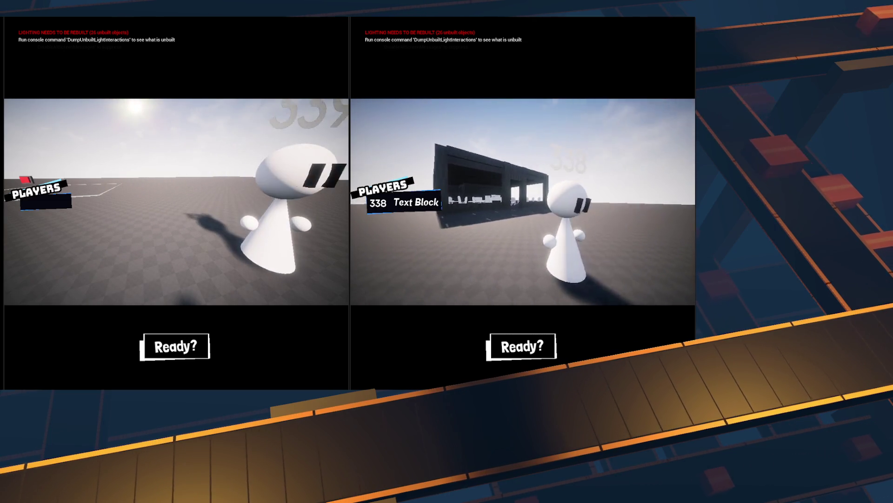
key("Escape")
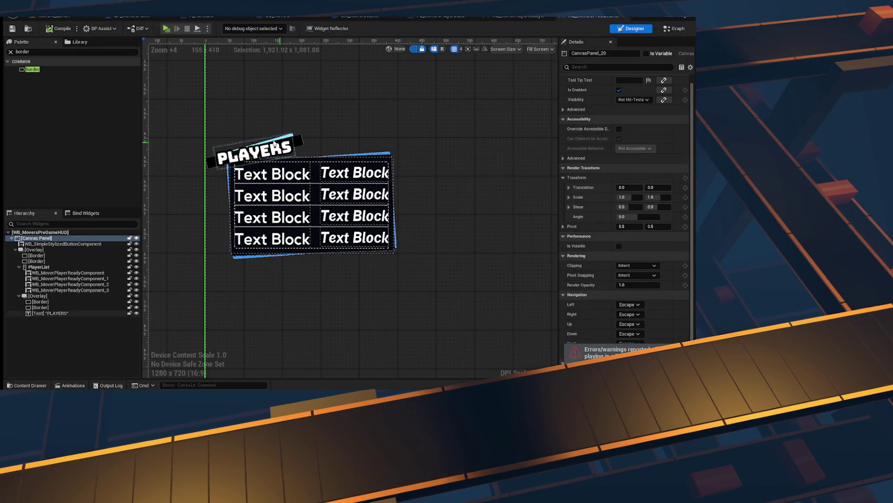
- Look over the player-ready component, GM_MoversGame and A_Furniture blueprint graphs
left_click(498, 16)
left_click_drag(572, 146, 245, 141)
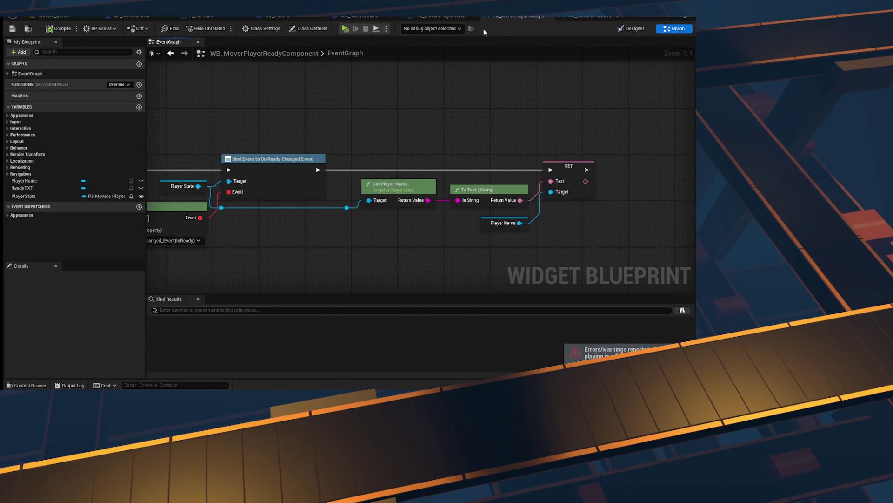
left_click(438, 17)
left_click(356, 16)
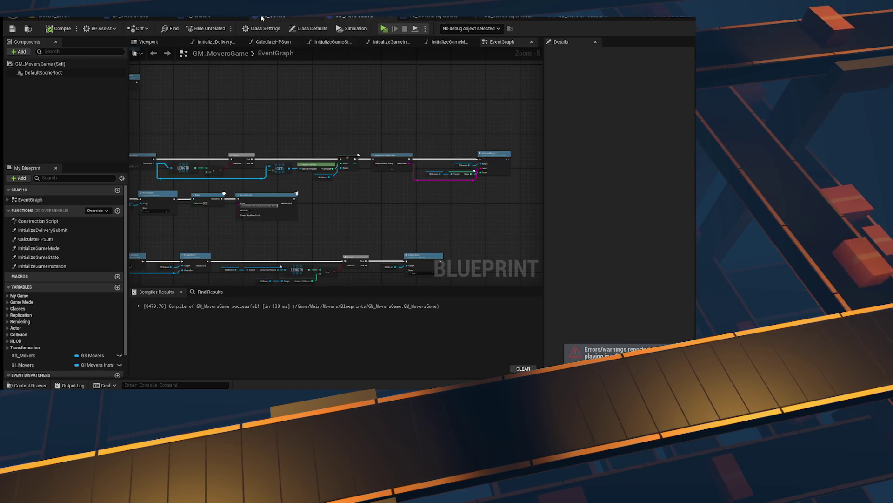
left_click(262, 17)
left_click(201, 17)
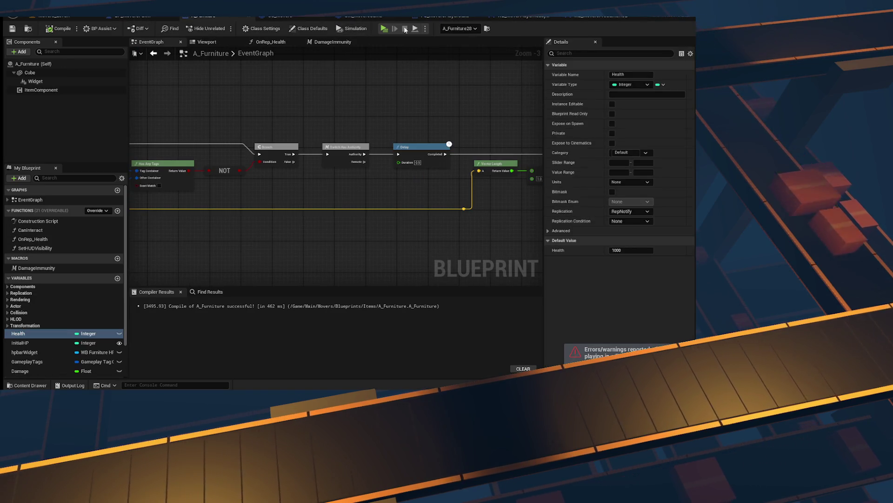
- Revisit GM_MoversGame's upper nodes, then show GS_Movers' ChangeState graph with the Content Drawer open
left_click(279, 16)
left_click(356, 16)
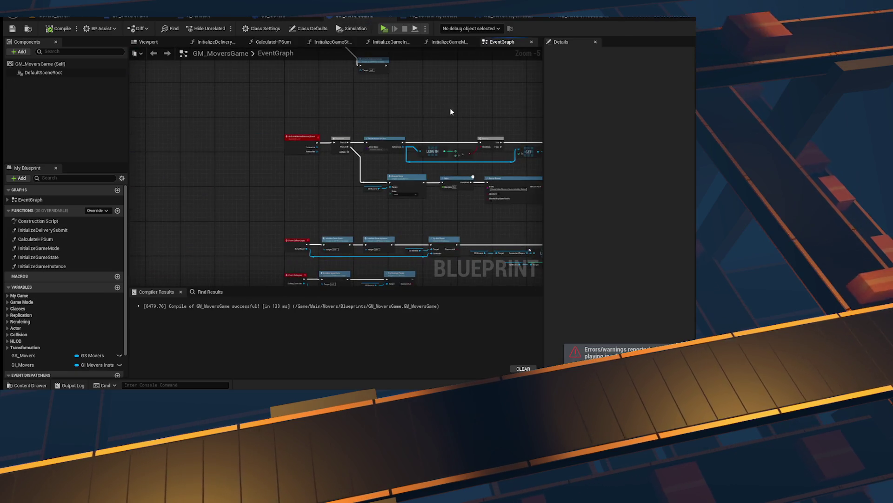
left_click_drag(356, 153, 342, 88)
left_click(274, 16)
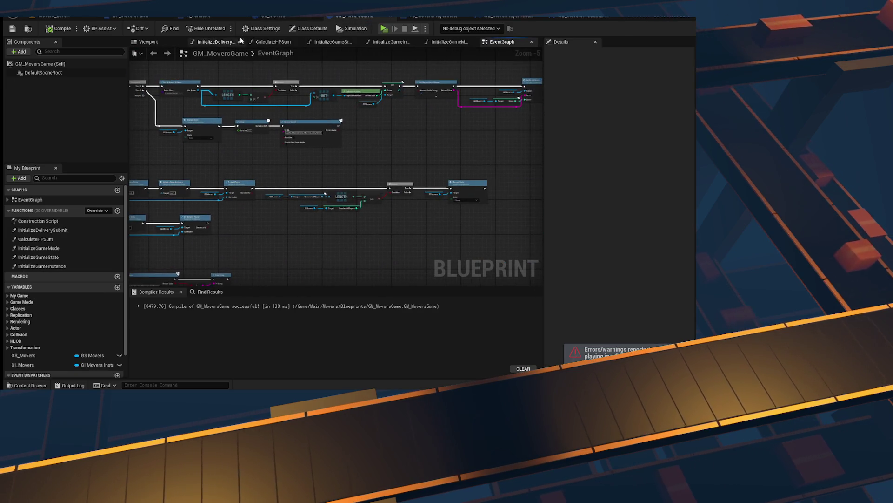
key("ctrl+space")
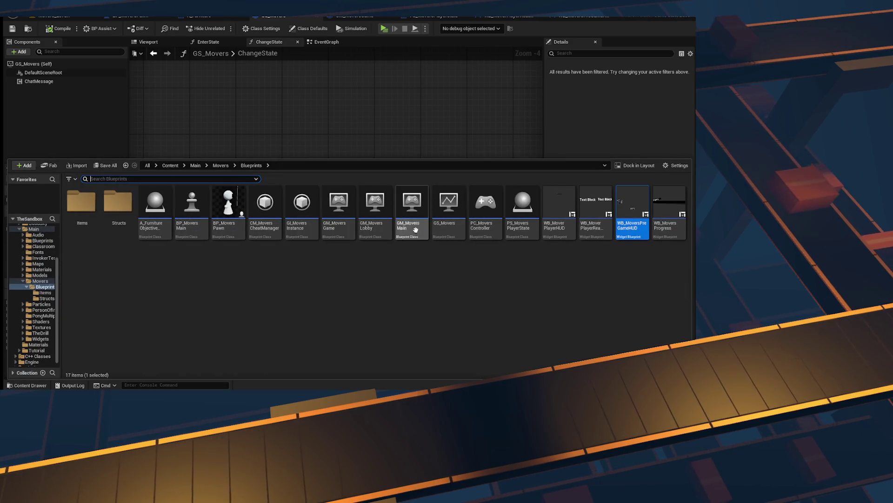
- Select GS_Movers in the Content Drawer and inspect its event graph's Multicast_BroadcastStateChange events
left_click(261, 224)
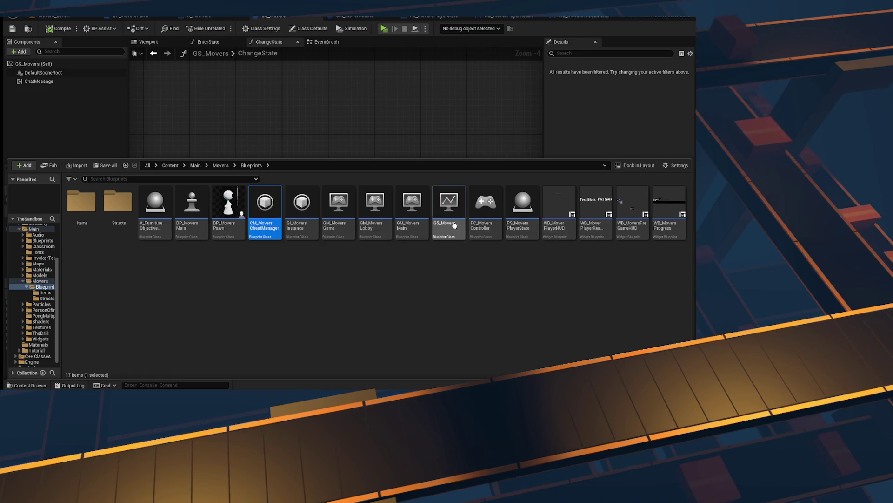
left_click(448, 226)
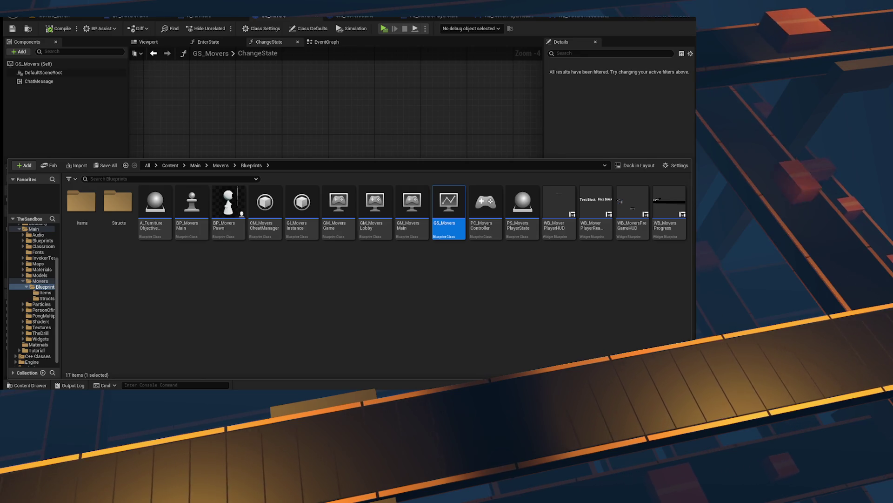
left_click(347, 92)
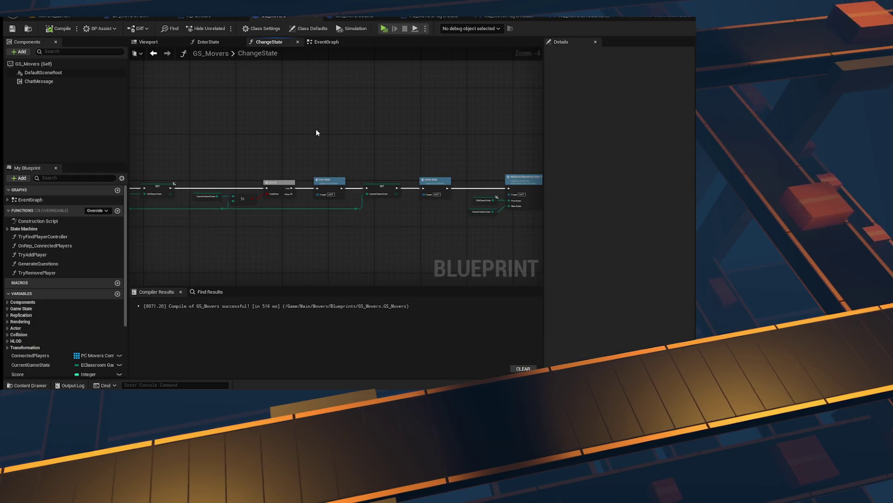
scroll(323, 238, "up", 5)
scroll(300, 167, "down", 5)
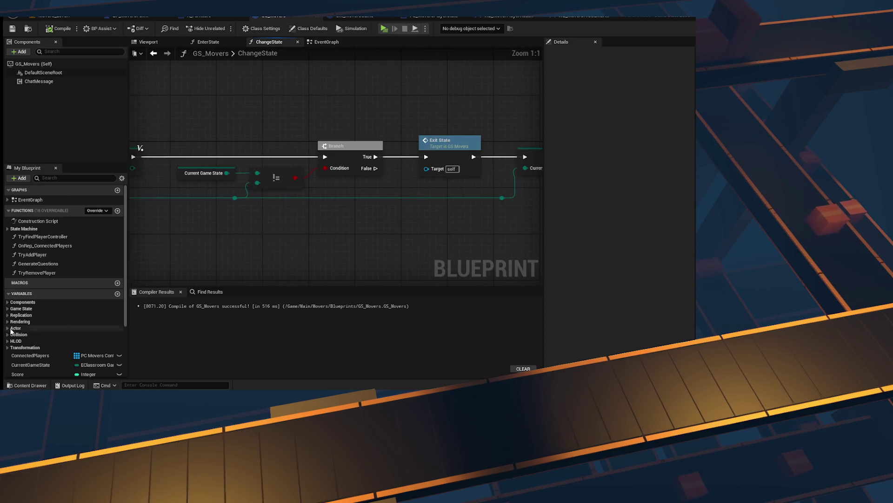
double_click(30, 199)
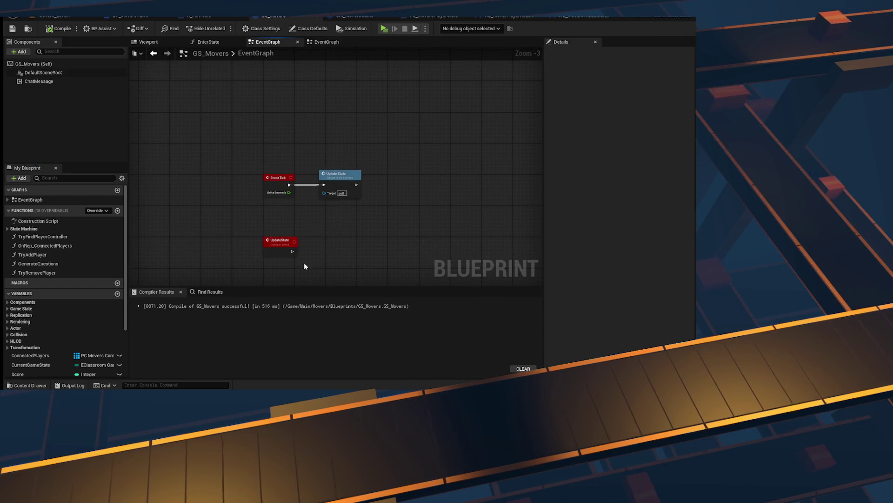
left_click_drag(289, 177, 346, 218)
mouse_move(380, 245)
left_mouse_down()
mouse_move(363, 105)
mouse_move(359, 259)
mouse_move(354, 140)
mouse_move(339, 360)
mouse_move(339, 325)
left_mouse_up()
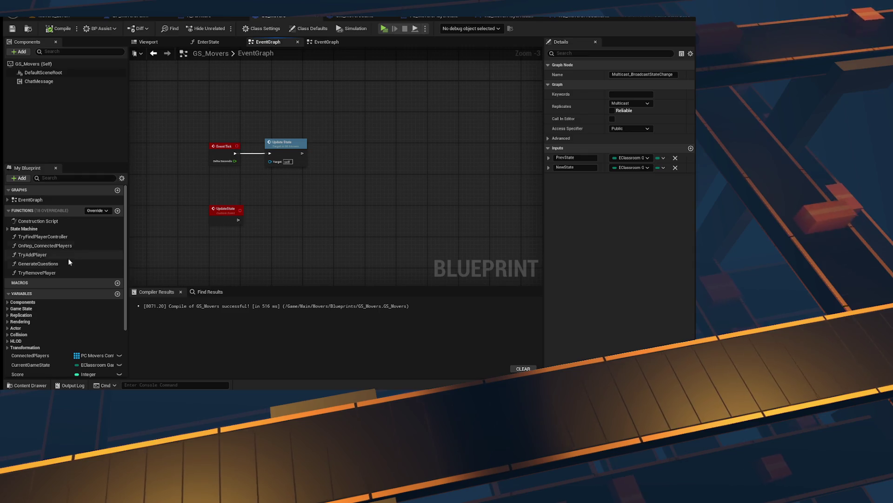
- Open the TryAddPlayer function graph, then return to the GM_MoversGame event graph
scroll(65, 233, "down", 2)
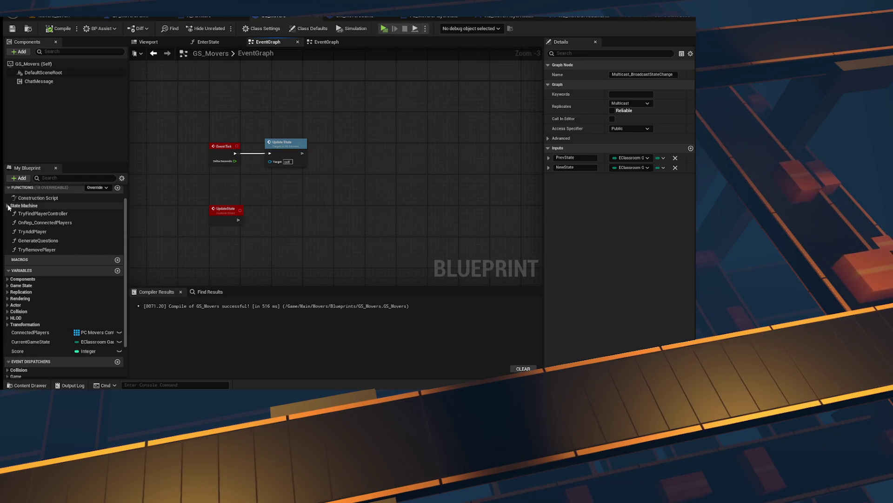
double_click(32, 231)
scroll(263, 196, "up", 5)
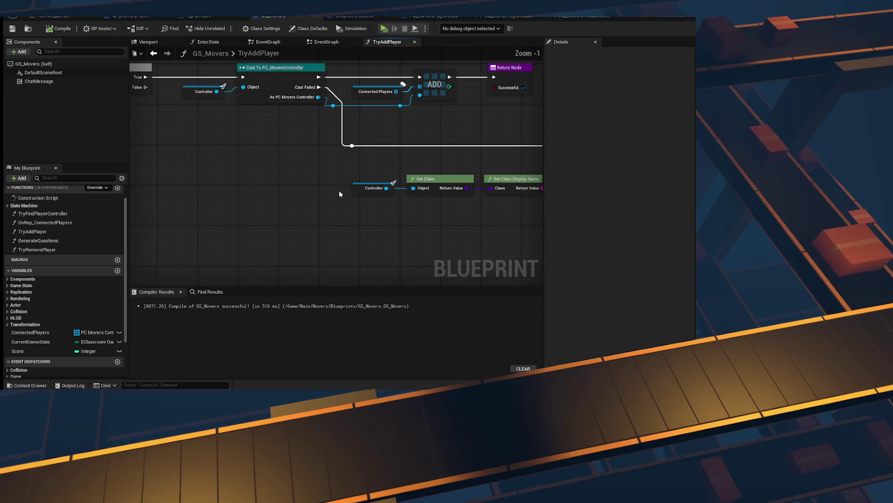
left_click_drag(263, 196, 244, 212)
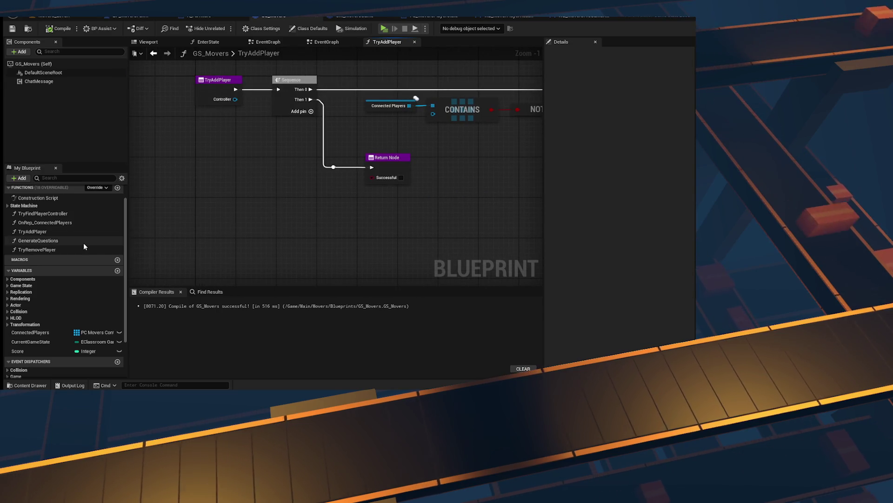
left_click(326, 43)
left_click(358, 17)
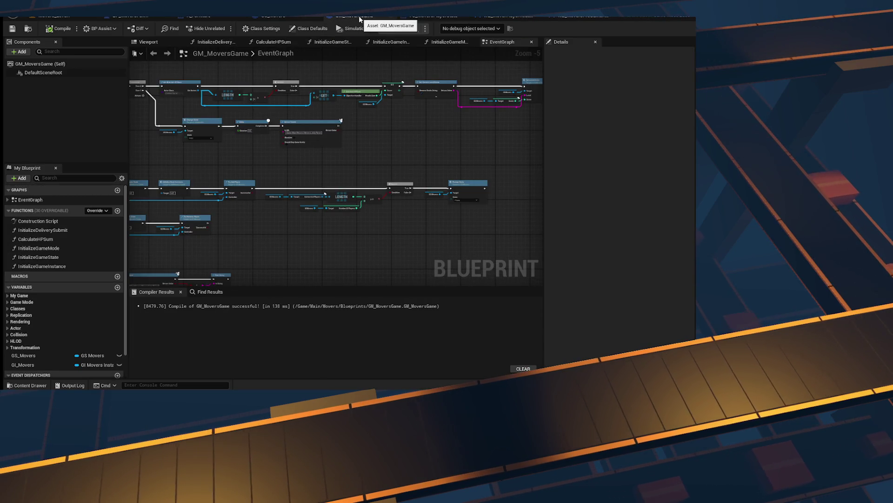
- Review the ready component, ready widget, PS_MoversPlayerState, GM_MoversGame and GS_Movers graphs, ending on WB_MoversPreGameHUD
left_click(583, 18)
left_click(521, 18)
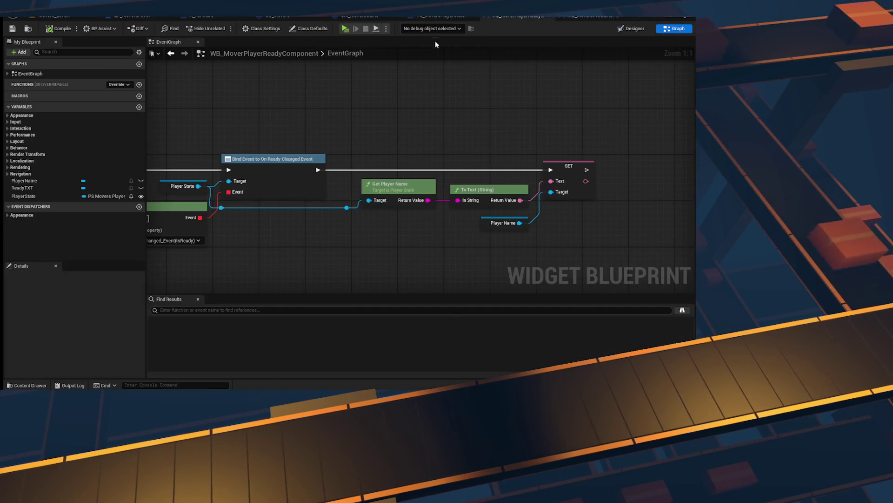
left_click(434, 18)
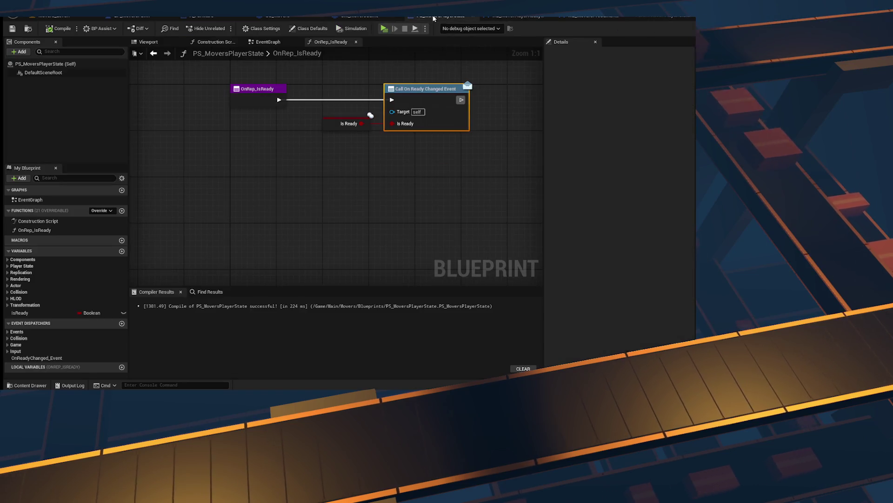
left_click(353, 16)
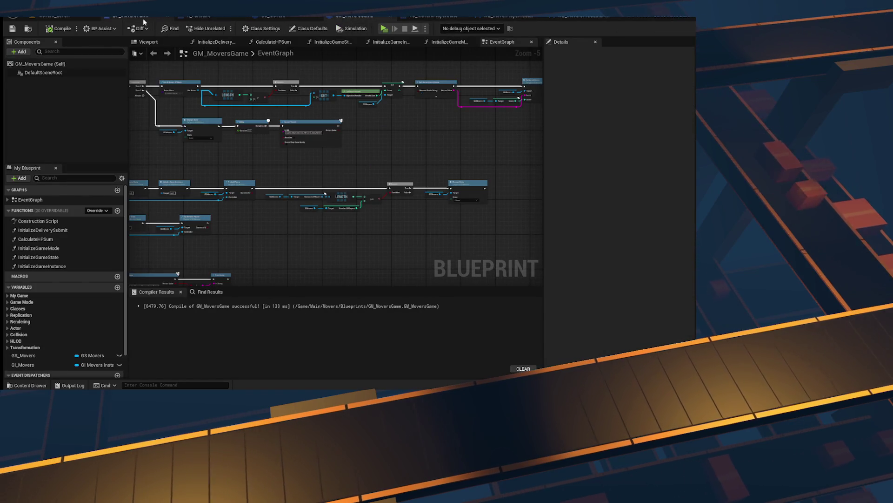
left_click(288, 17)
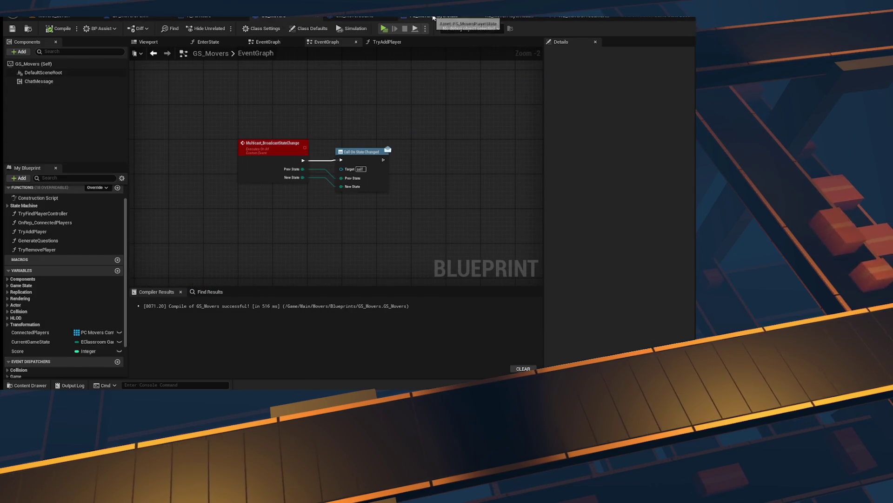
left_click(434, 18)
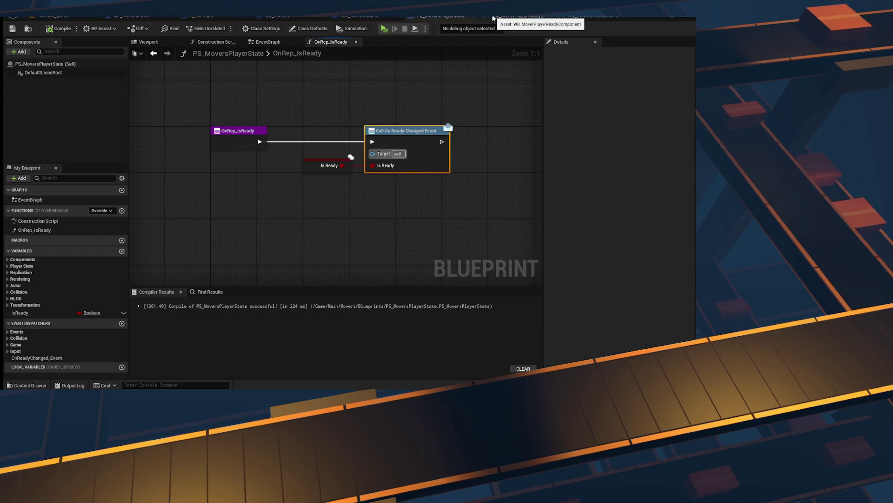
left_click(493, 17)
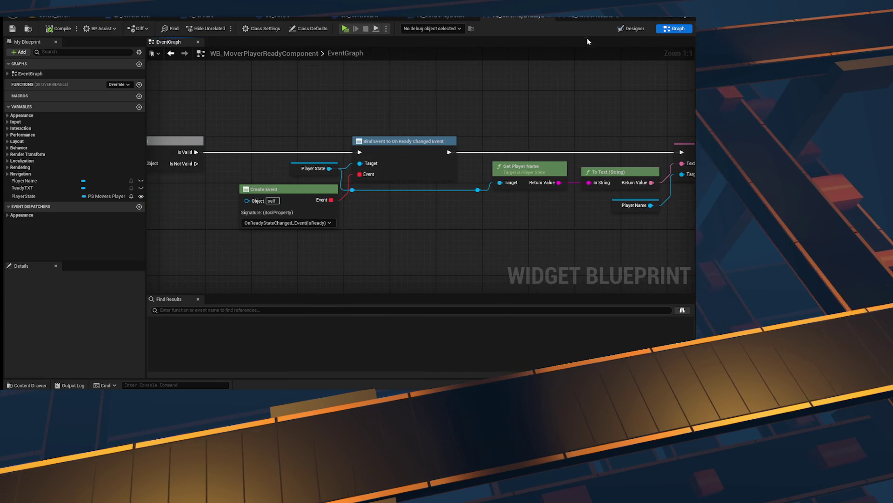
left_click(588, 16)
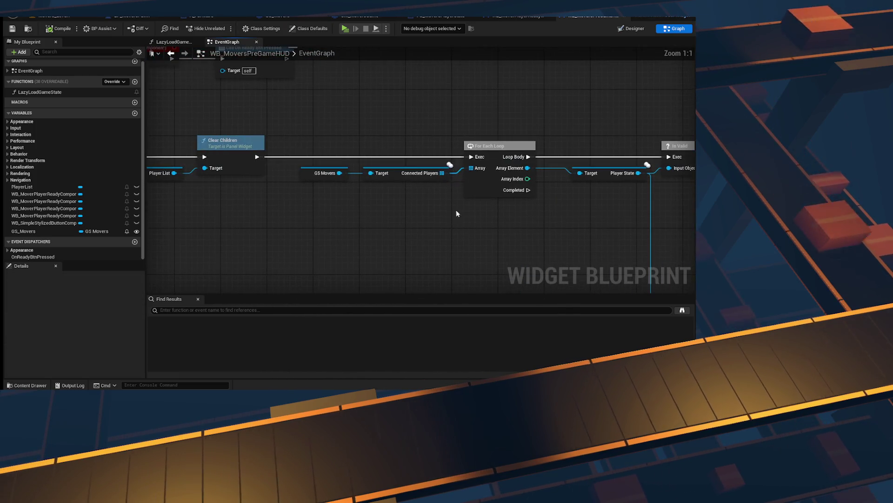
- After Clear Children, print Connected Players' Length with a Print String, then start a playtest with Alt+P
left_click_drag(257, 157, 337, 154)
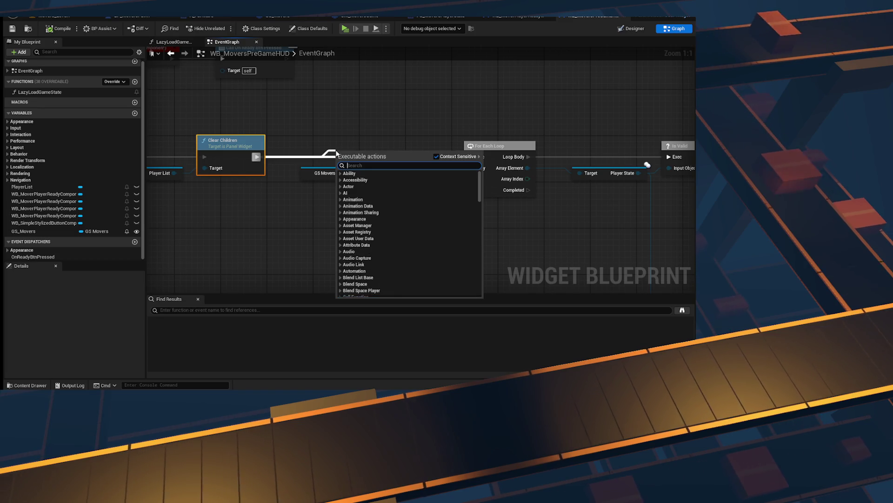
type("print string")
key("Return")
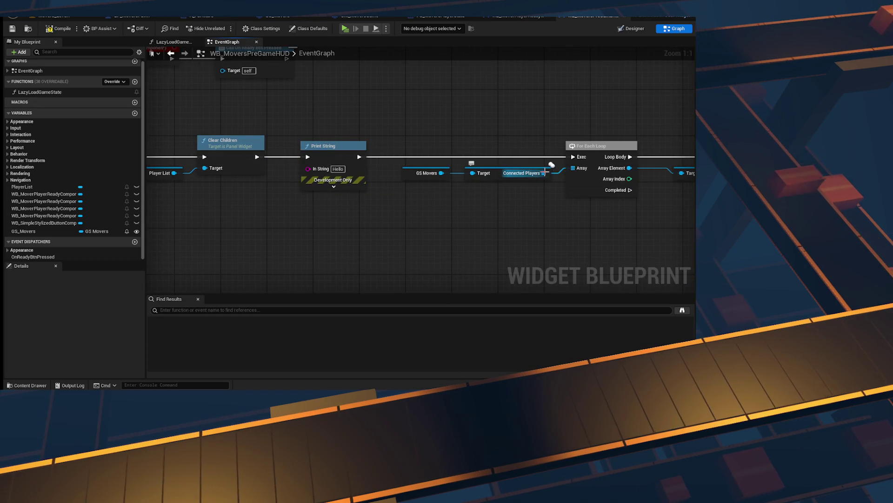
mouse_move(544, 173)
left_mouse_down()
mouse_move(303, 166)
mouse_move(373, 275)
left_mouse_up()
type("leng")
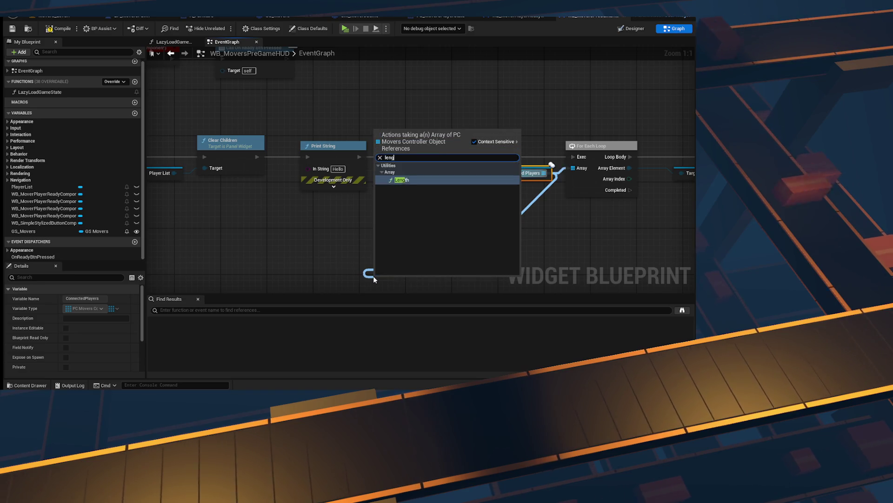
key("Return")
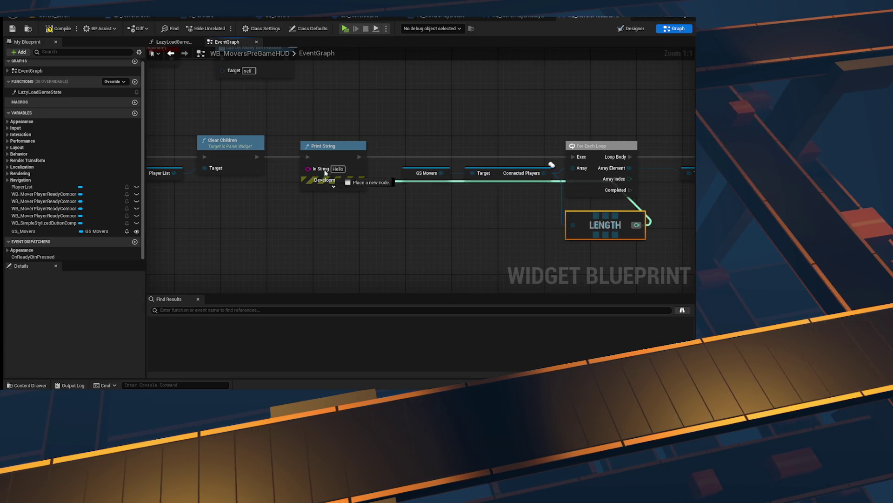
left_click_drag(325, 173, 324, 171)
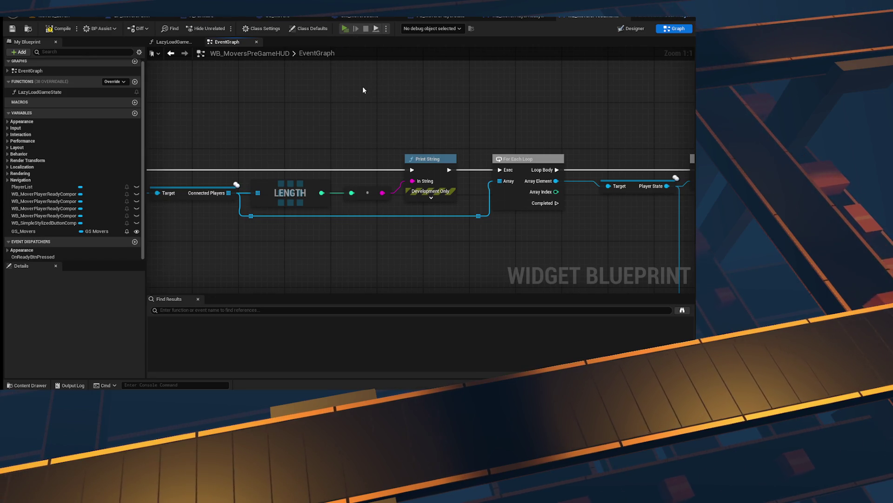
key("alt+p")
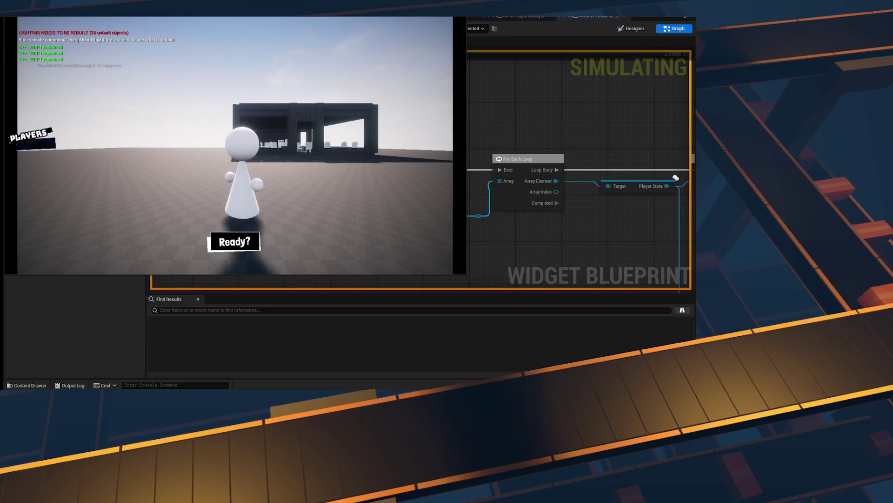
- Place both clients side by side, read the left client's console, stop, and jump to the erroring HUD node
key("super+Right")
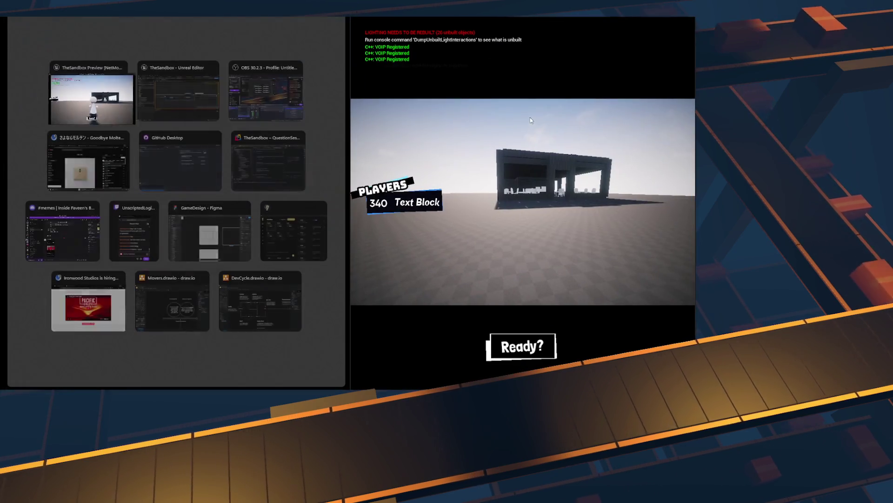
left_click(413, 275)
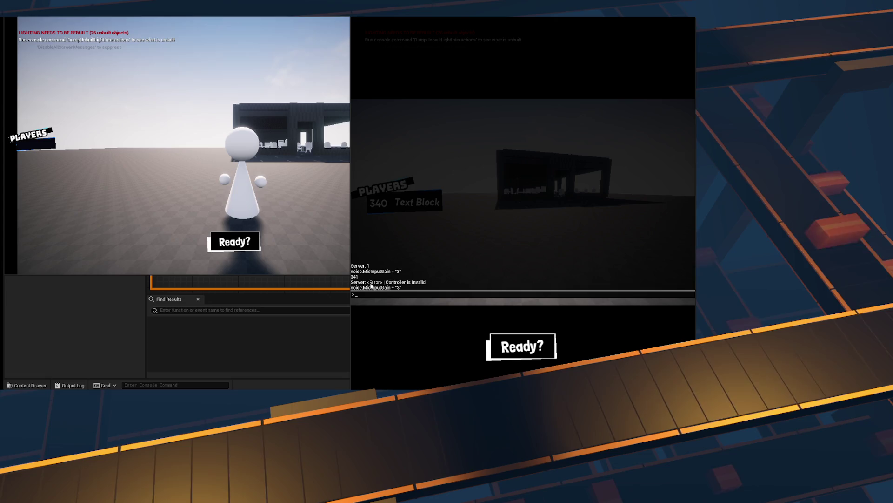
left_click(48, 160)
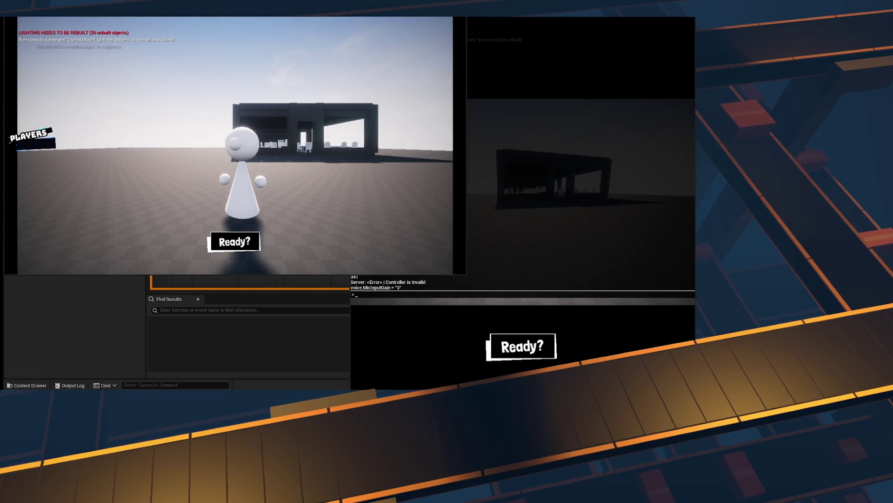
key("grave")
key("grave")
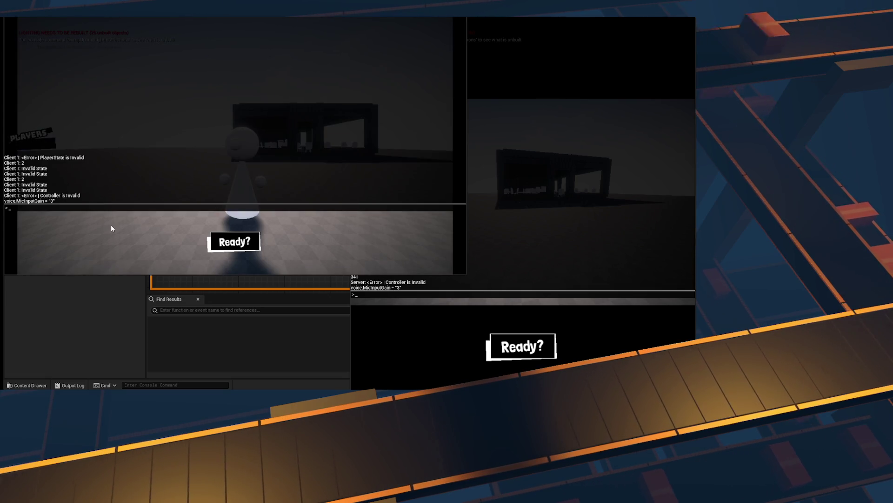
left_click(403, 331)
key("alt+Tab")
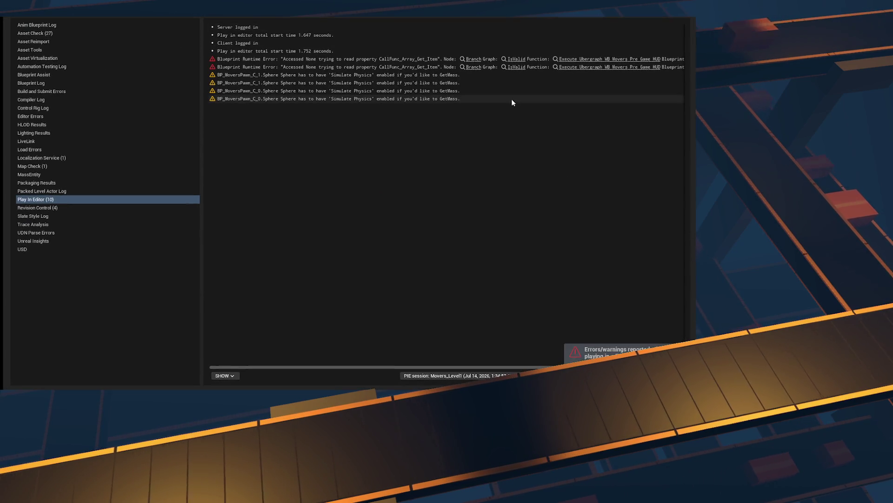
left_click(517, 67)
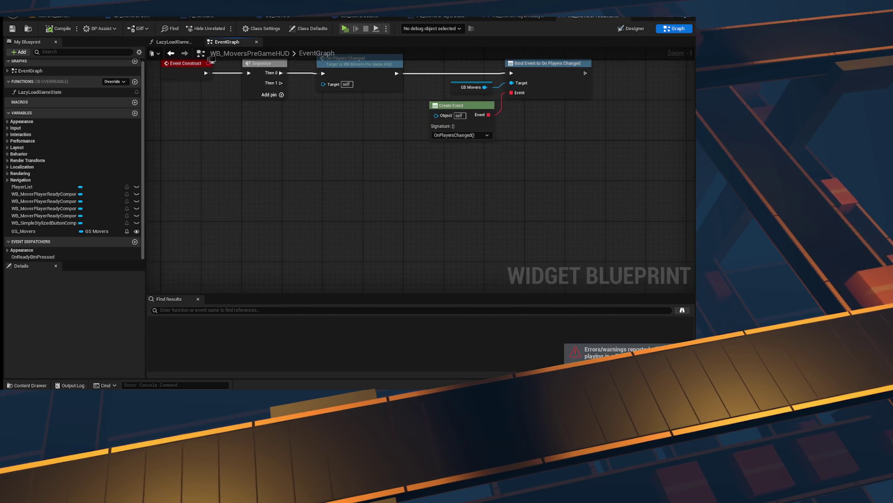
- Pan the EventGraph to the Event Construct, Sequence and On Players Changed chain
mouse_move(344, 92)
left_mouse_down()
mouse_move(338, 82)
mouse_move(338, 106)
mouse_move(354, 93)
left_mouse_up()
mouse_move(257, 163)
left_mouse_down()
mouse_move(539, 177)
mouse_move(578, 129)
mouse_move(457, 125)
mouse_move(442, 289)
mouse_move(465, 164)
left_mouse_up()
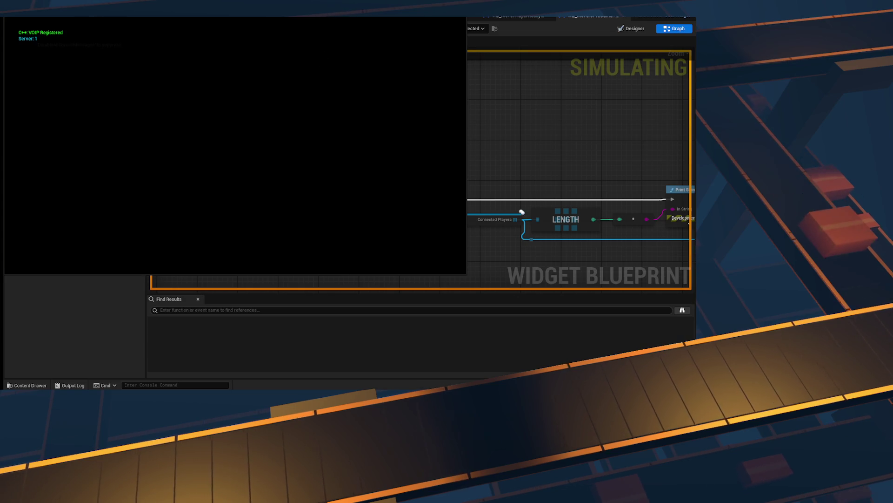
- Return to the running clients and toggle the right client's console to read its player-list log
key("alt+Tab")
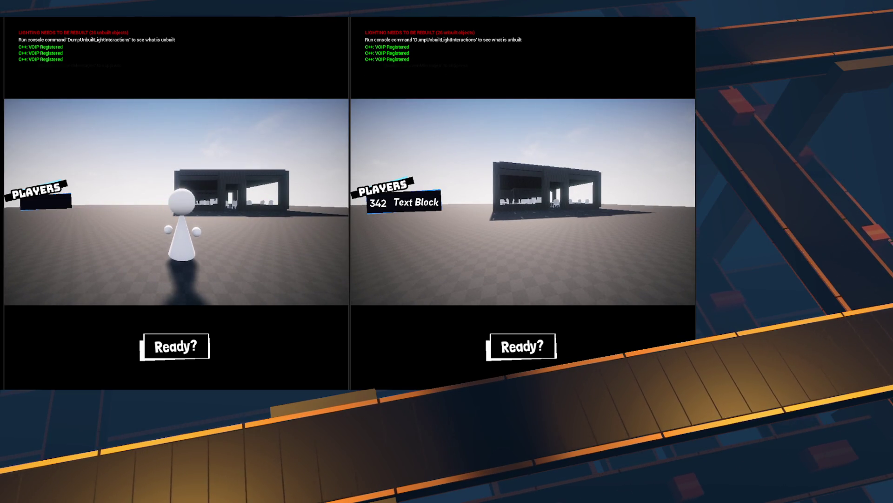
key("grave")
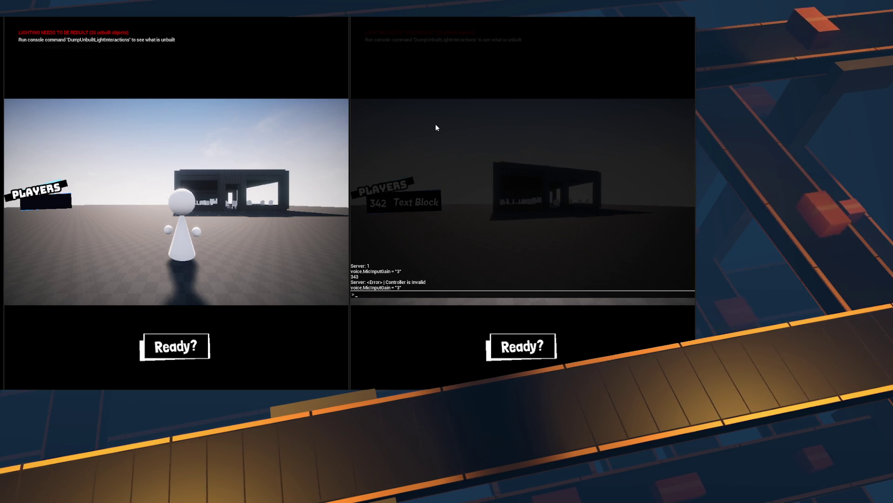
key("grave")
key("grave")
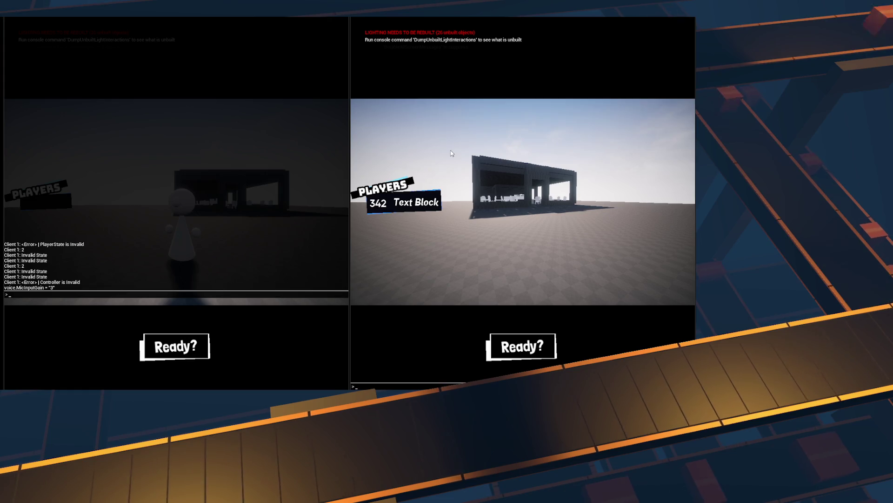
key("grave")
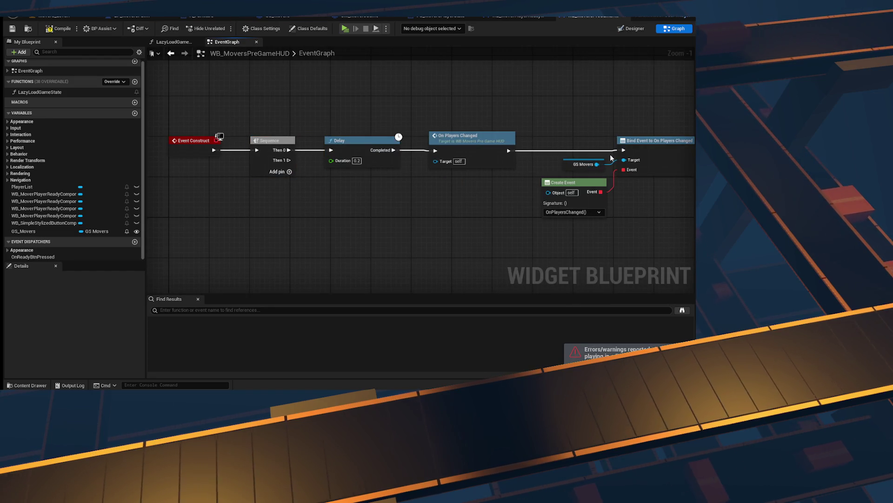
- Delete the 0.2 s Delay node, save BP_MoversPawn, then launch a multiplayer playtest
left_click_drag(386, 194, 356, 160)
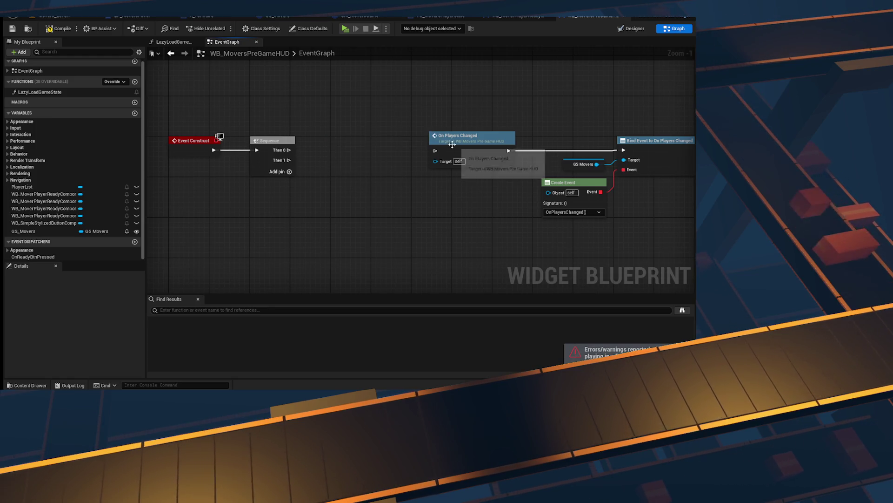
left_click(425, 101)
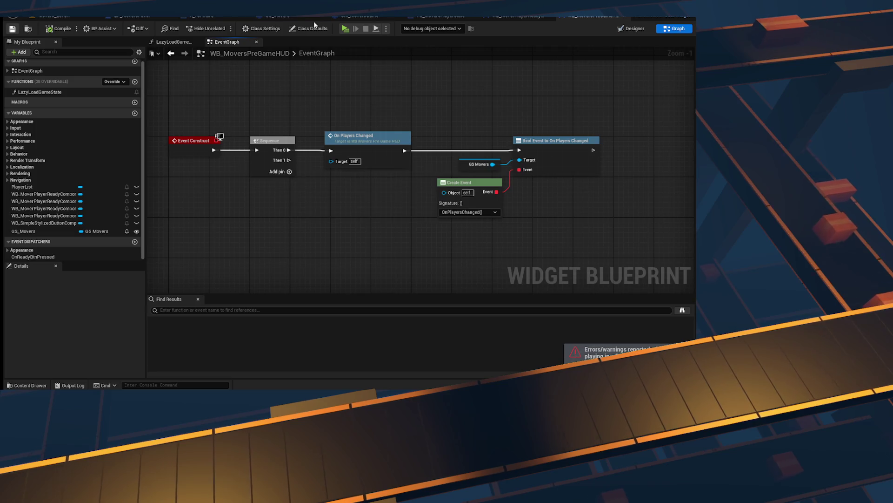
left_click(436, 20)
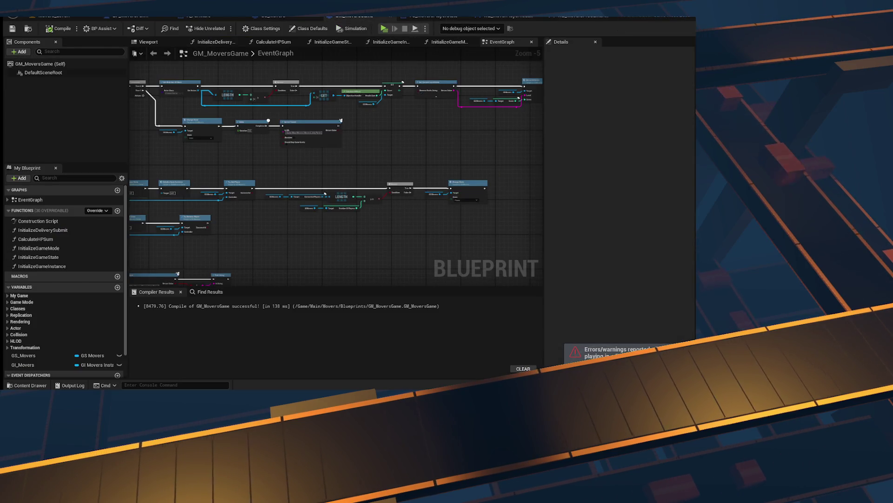
left_click(581, 17)
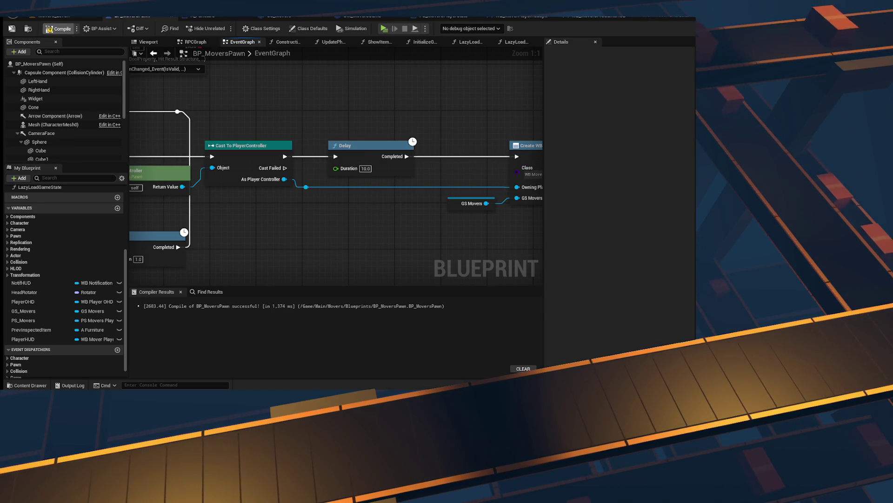
left_click(12, 29)
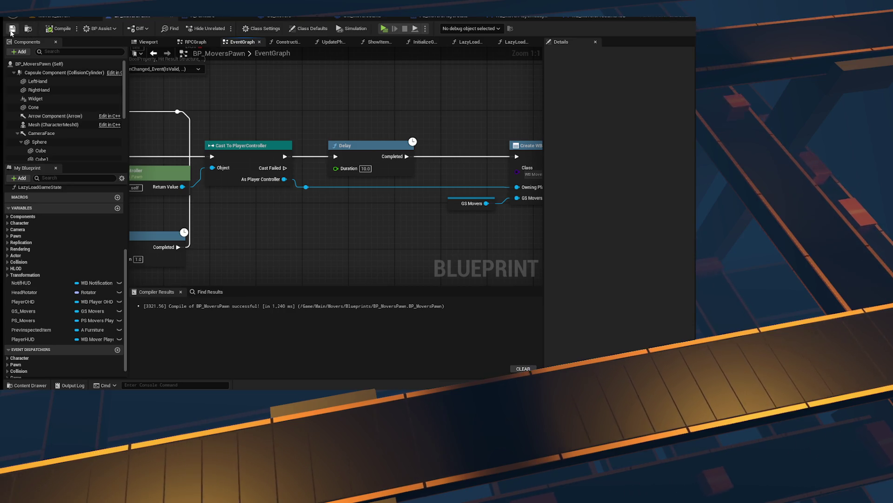
left_click(384, 29)
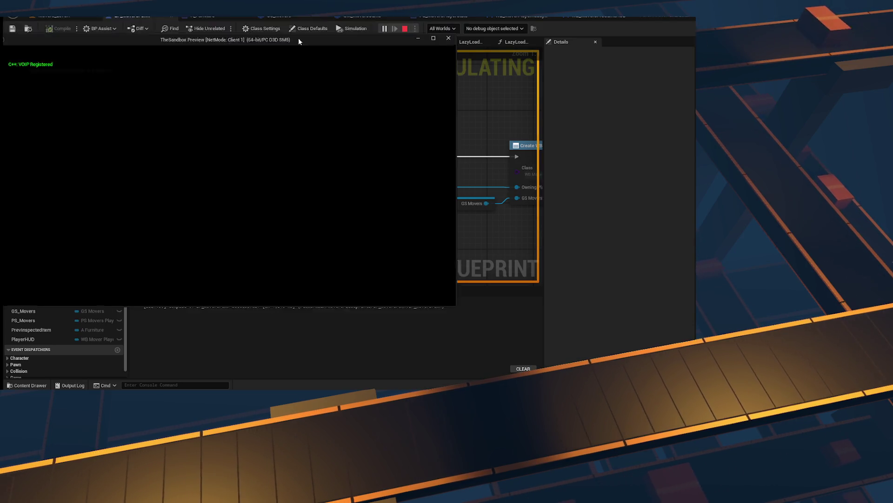
- Open the console in both game clients to read the playtest's Accessed None error log
key("alt+Tab")
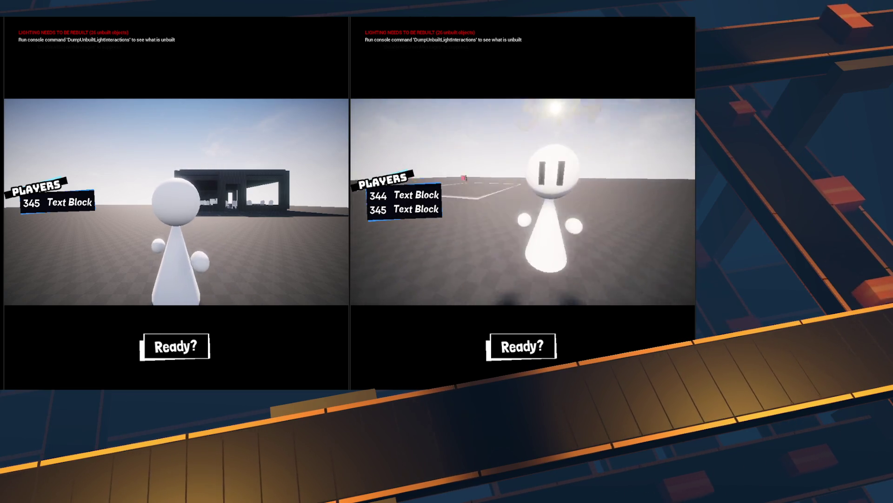
key("grave")
key("grave")
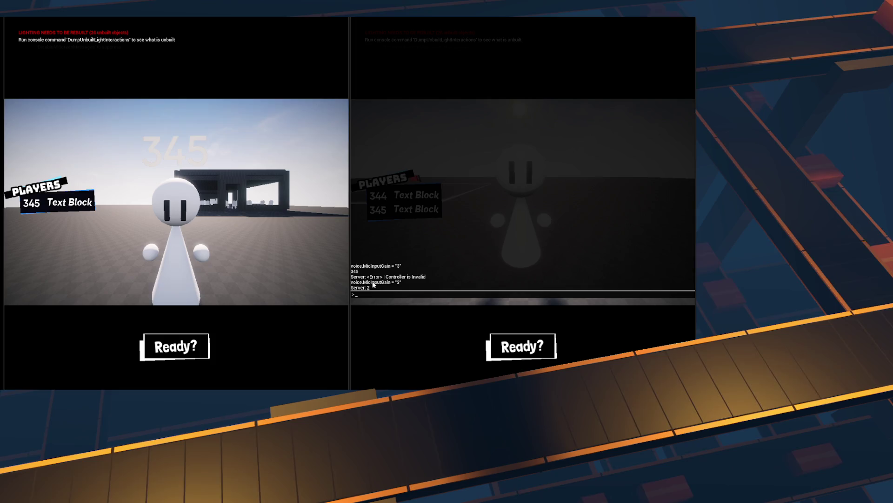
key("Escape")
left_click(159, 209)
key("grave")
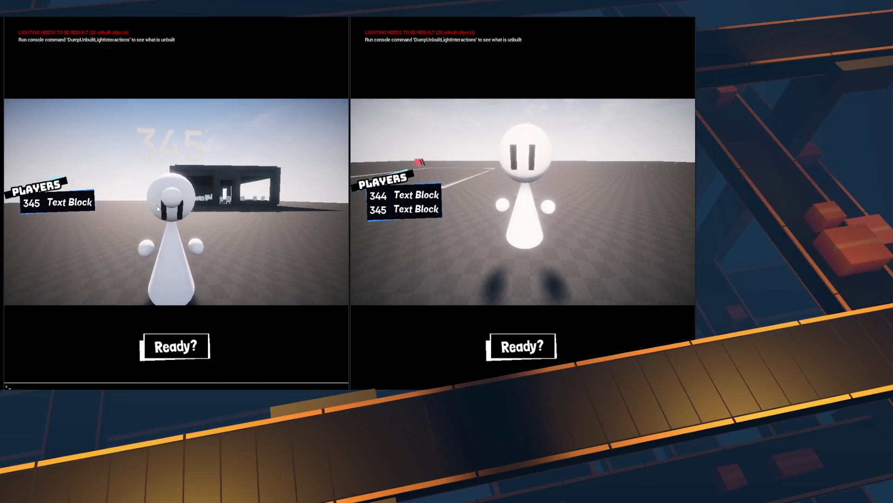
key("grave")
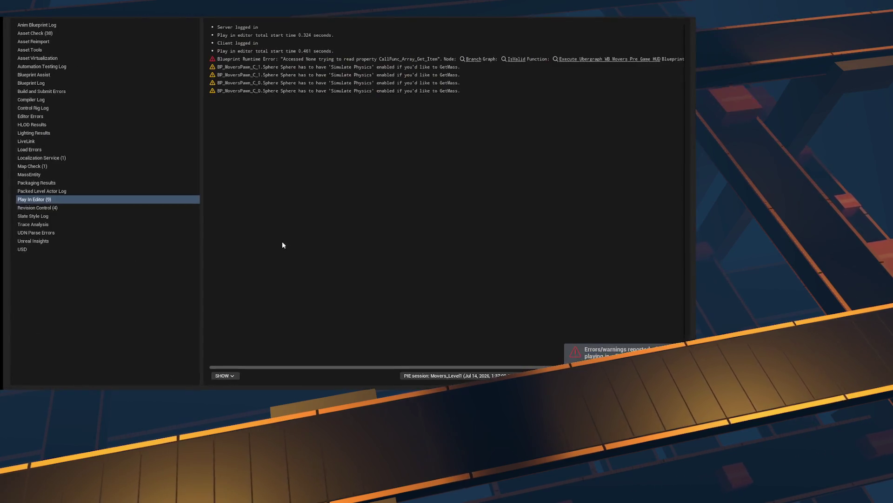
- Jump from the Blueprint Runtime Error to WB_MoversPreGameHUD and view its For Each Loop and Is Valid nodes
left_click(419, 62)
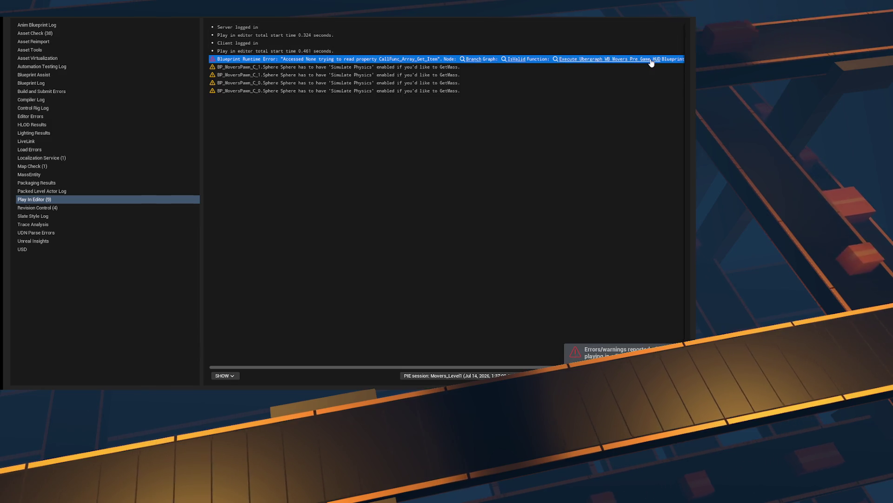
left_click(695, 19)
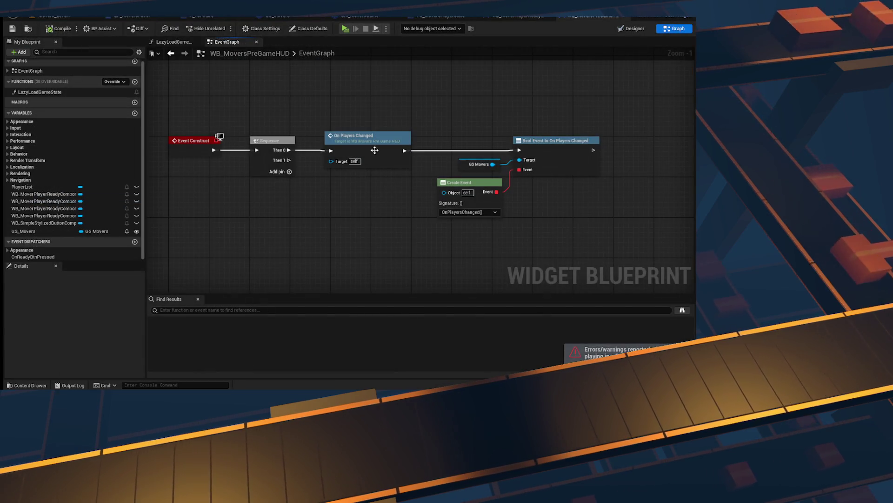
mouse_move(435, 250)
left_mouse_down()
mouse_move(244, 240)
mouse_move(299, 233)
mouse_move(253, 232)
left_mouse_up()
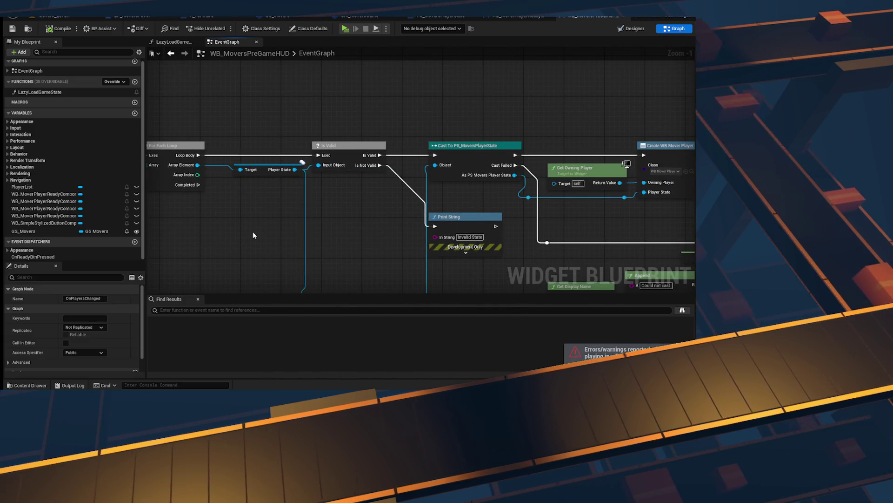
left_click(274, 169)
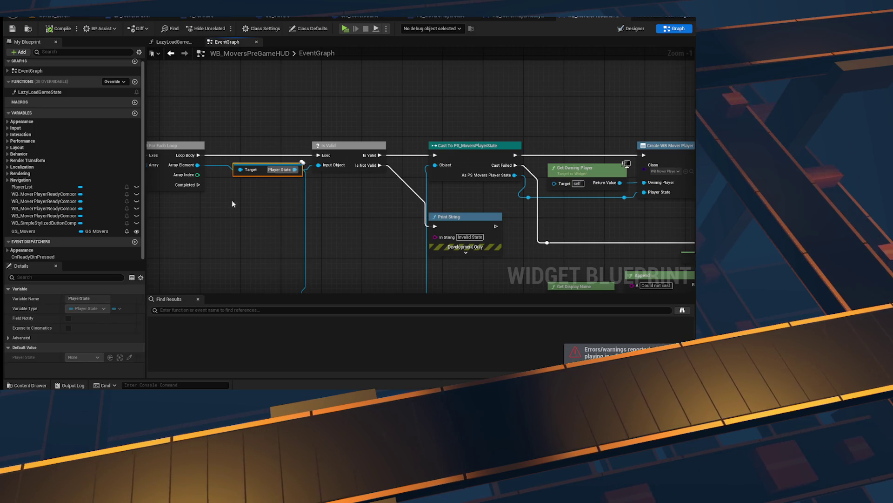
mouse_move(161, 236)
left_mouse_down()
mouse_move(298, 245)
mouse_move(348, 231)
mouse_move(332, 229)
mouse_move(500, 224)
left_mouse_up()
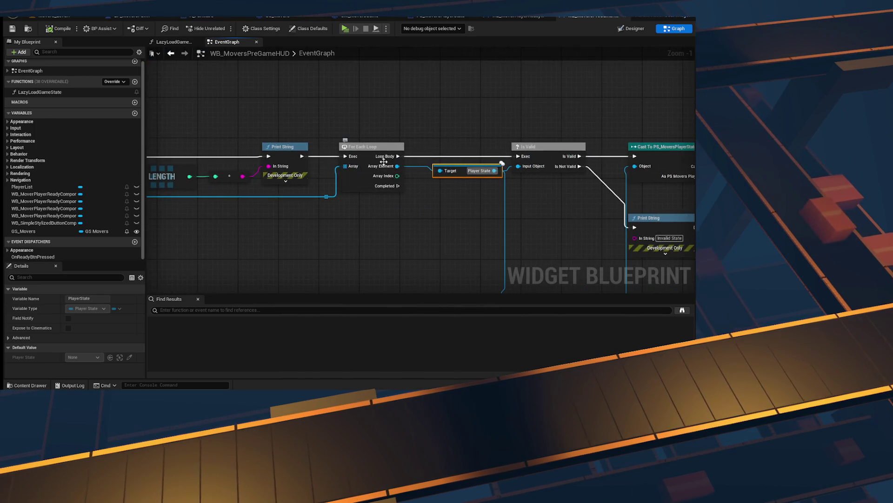
left_click(423, 241)
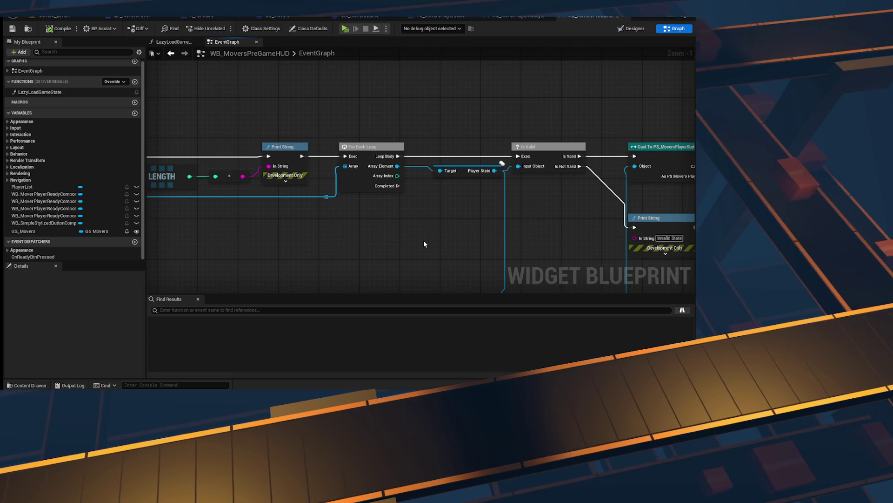
left_click_drag(433, 188, 592, 210)
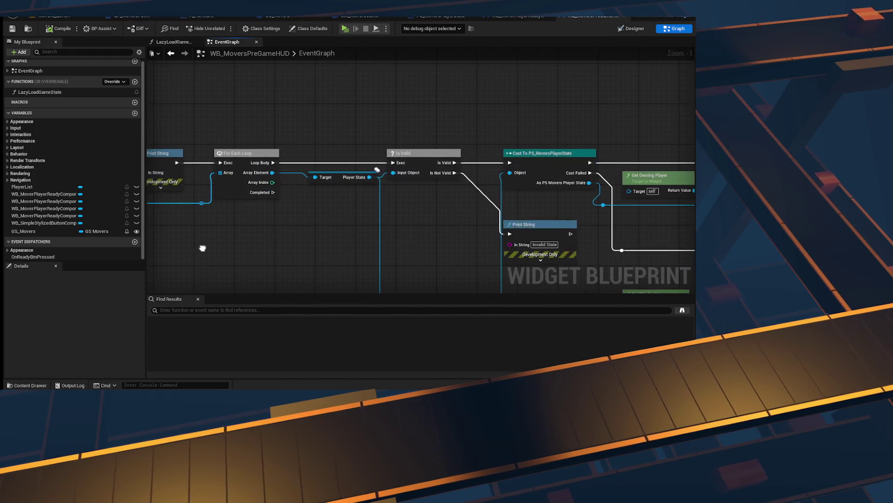
- Inspect the Player State and Connected Players getters, the LENGTH and Print String nodes, and the event nodes
left_click(326, 177)
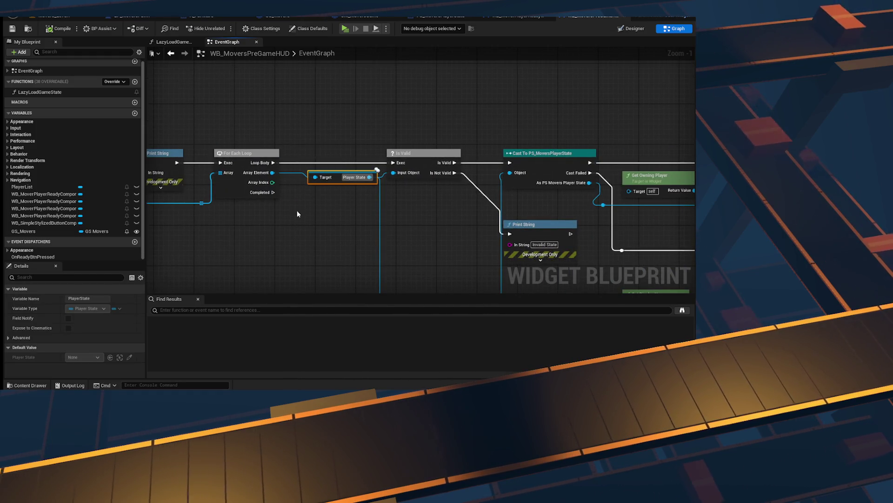
mouse_move(300, 209)
left_mouse_down()
mouse_move(309, 219)
mouse_move(342, 211)
left_mouse_up()
left_click(307, 183)
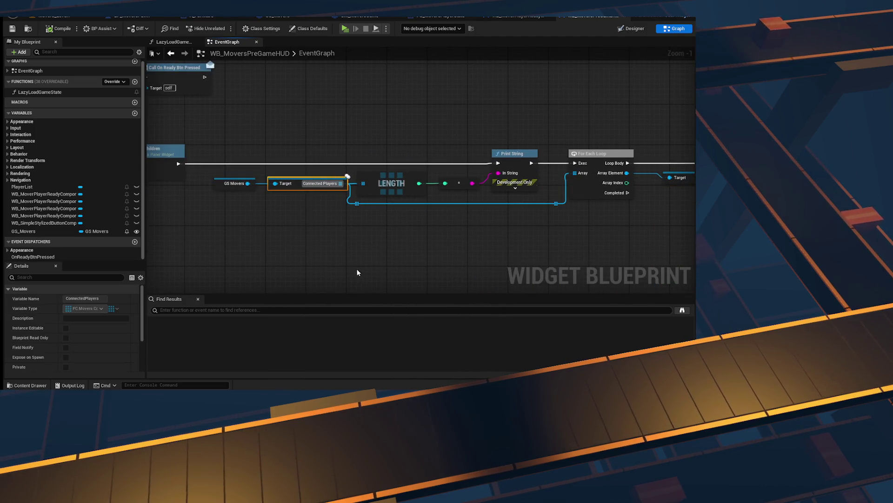
left_click_drag(510, 251, 220, 239)
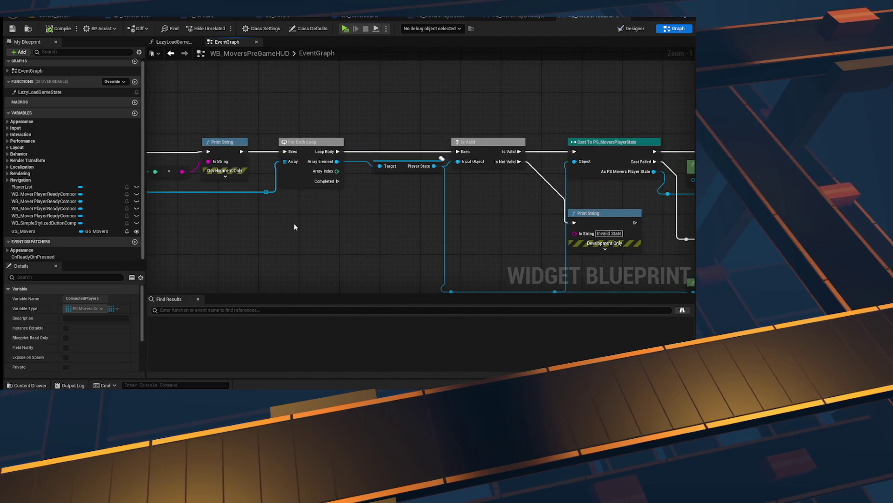
left_click(400, 166)
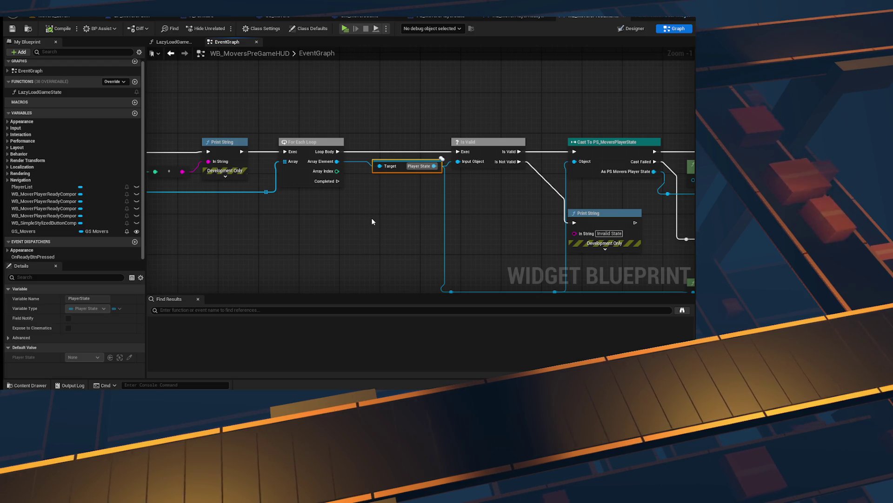
left_click_drag(372, 217, 539, 222)
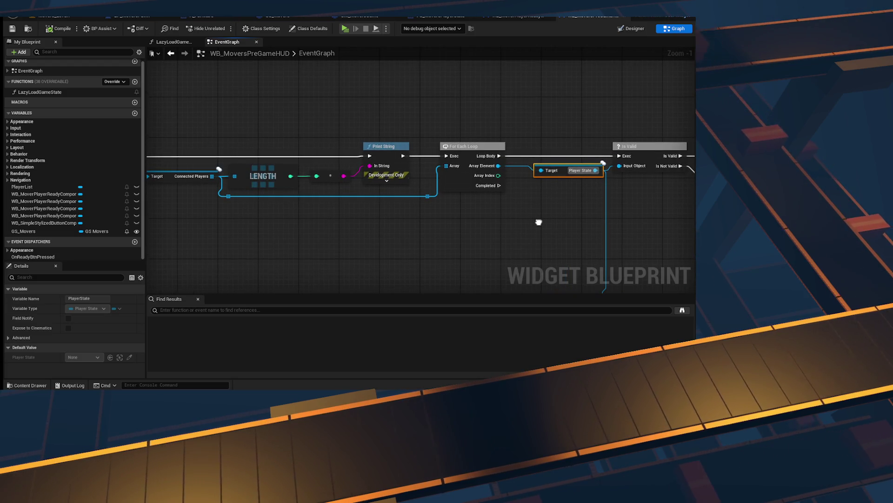
mouse_move(539, 222)
left_mouse_down()
mouse_move(862, 241)
mouse_move(338, 238)
left_mouse_up()
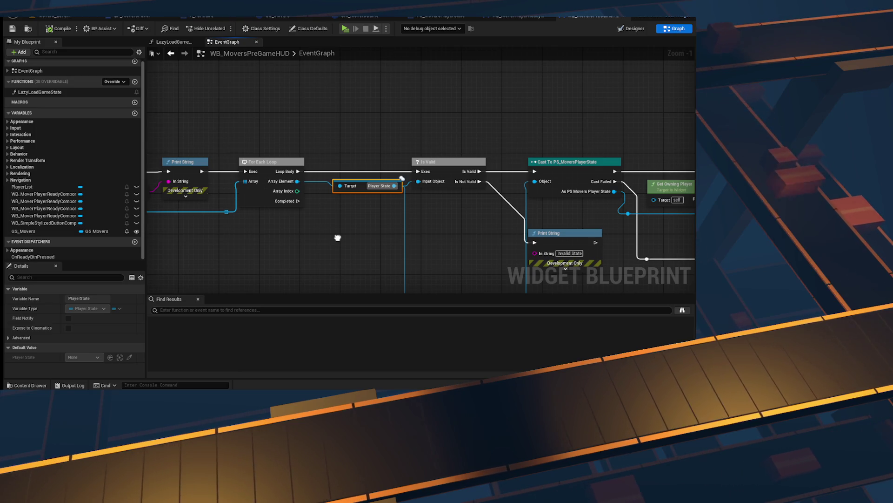
scroll(338, 237, "down", 4)
mouse_move(359, 266)
left_mouse_down()
mouse_move(253, 179)
mouse_move(468, 280)
left_mouse_up()
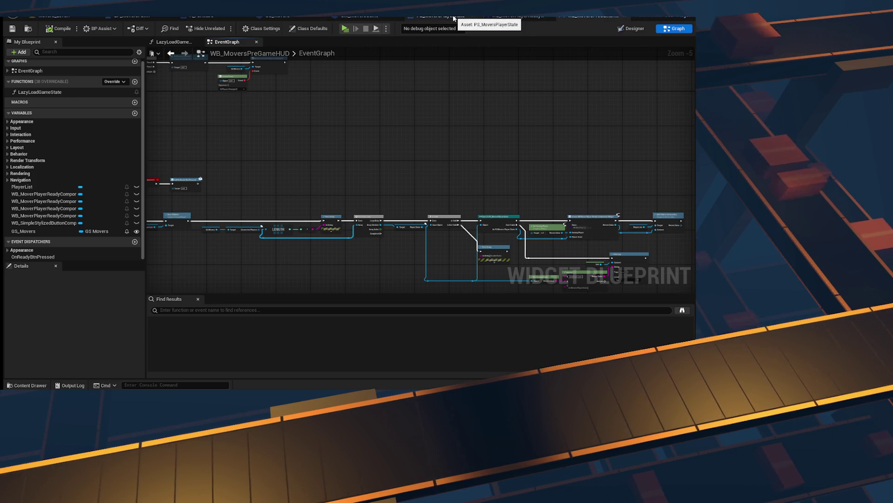
- In the BP_MoversPawn EventGraph, inspect the Create WB Movers Pre Game HUD Widget, GS Movers, Cast To PlayerController and Add to Viewport nodes
left_click(509, 17)
scroll(434, 116, "down", 3)
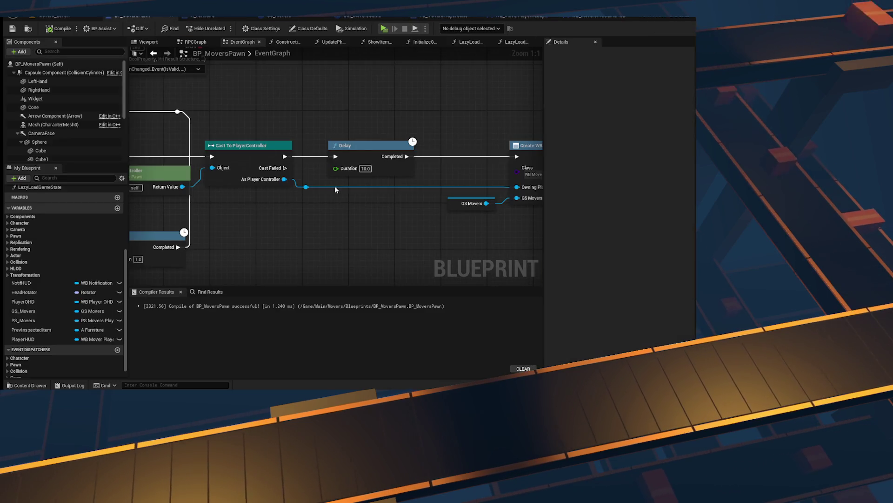
scroll(362, 220, "up", 3)
mouse_move(363, 243)
left_mouse_down()
mouse_move(305, 187)
mouse_move(298, 197)
left_mouse_up()
mouse_move(368, 246)
left_mouse_down()
mouse_move(347, 241)
mouse_move(252, 131)
mouse_move(271, 166)
left_mouse_up()
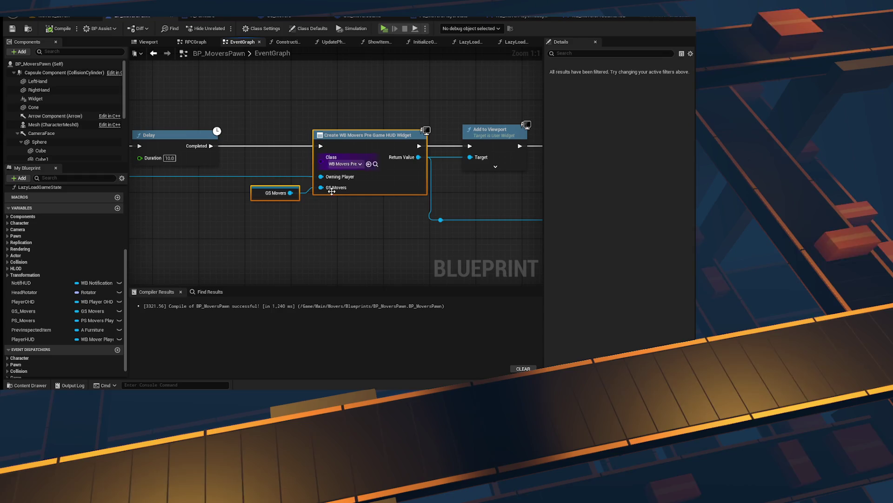
left_click_drag(293, 245, 384, 247)
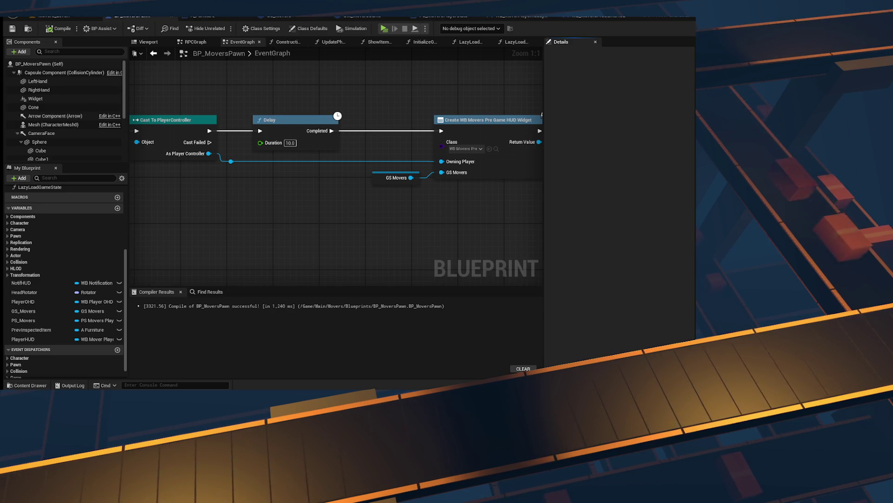
left_click_drag(471, 200, 350, 202)
left_click_drag(389, 235, 330, 161)
left_click(355, 253)
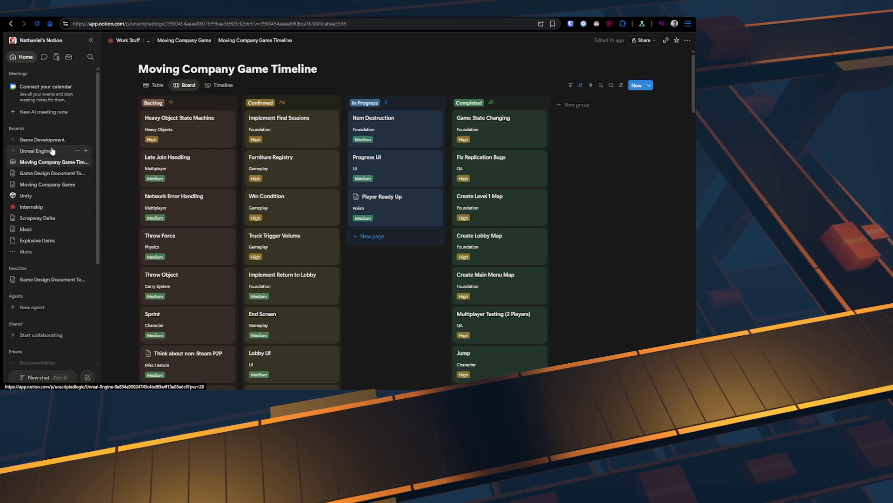
- On the Unreal Engine notes page, turn the empty block below the diagram into a Heading 3 using /heading
left_click(35, 151)
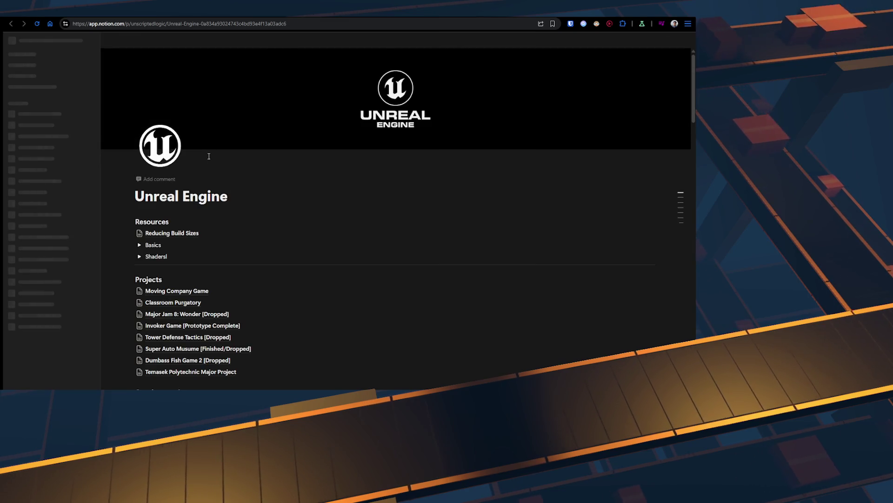
scroll(214, 163, "down", 20)
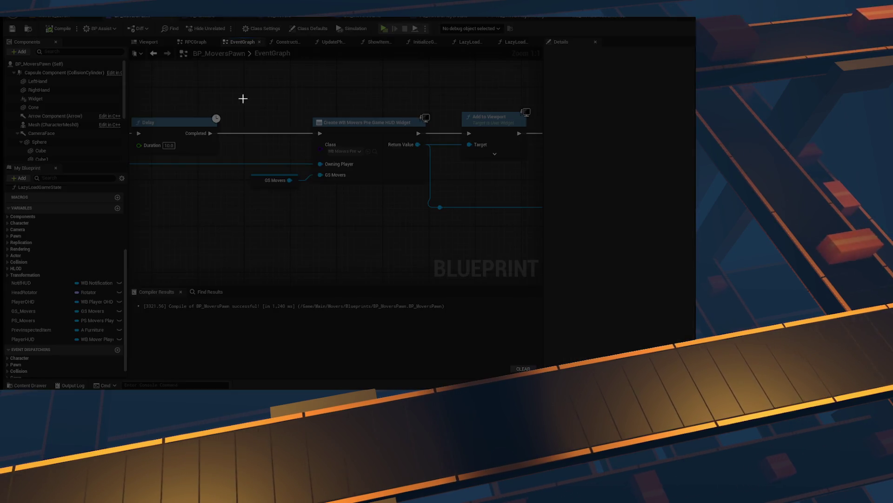
mouse_move(224, 81)
left_mouse_down()
mouse_move(462, 194)
mouse_move(445, 208)
left_mouse_up()
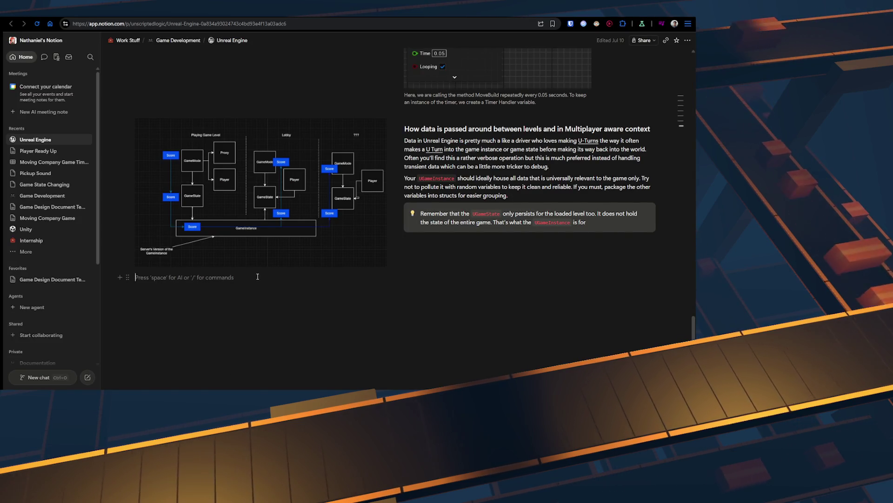
type("/hea")
key("Down")
key("Down")
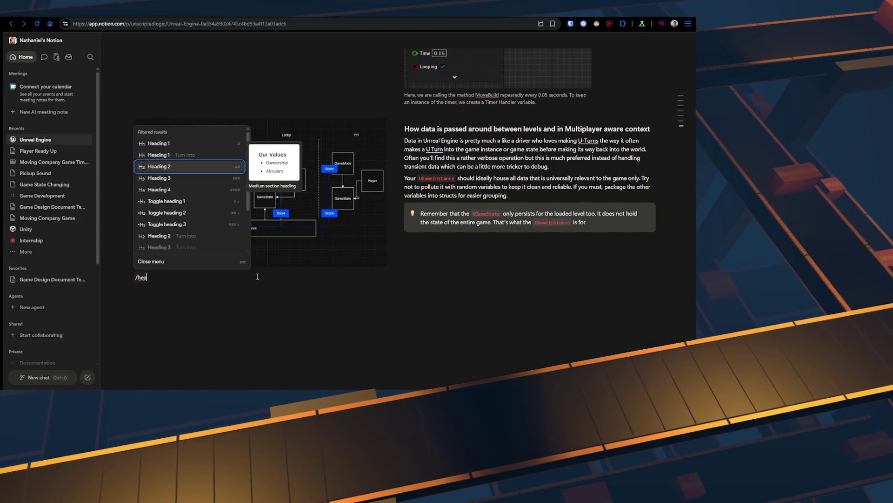
key("Up")
key("Down")
key("Down")
key("Return")
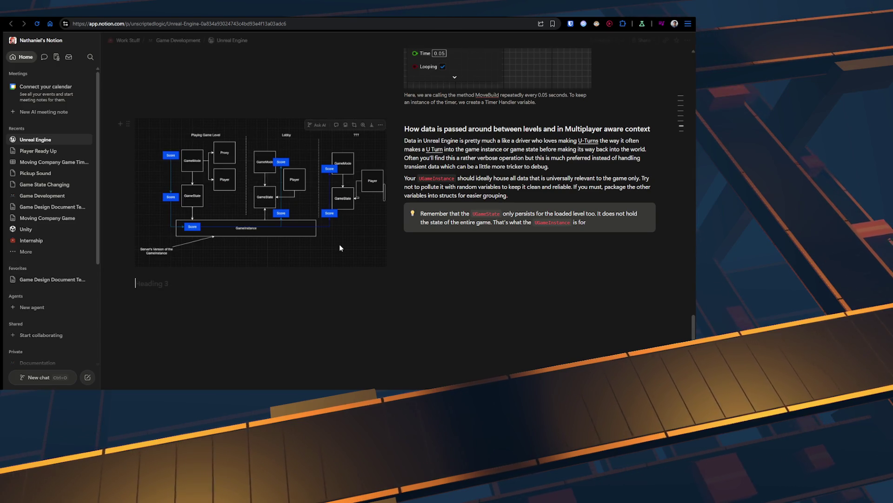
- Check the multiplayer data heading's options, then return to the new empty Heading 3 block
scroll(339, 247, "up", 4)
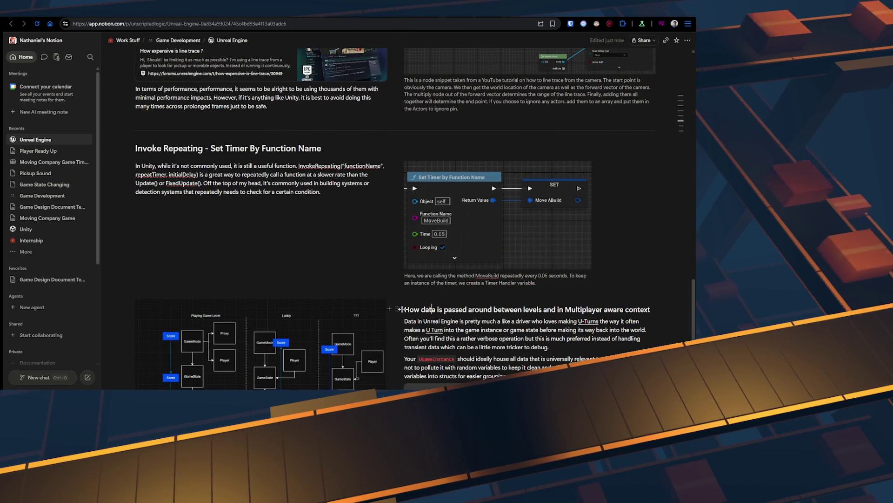
left_click(396, 308)
key("Escape")
scroll(460, 308, "down", 1)
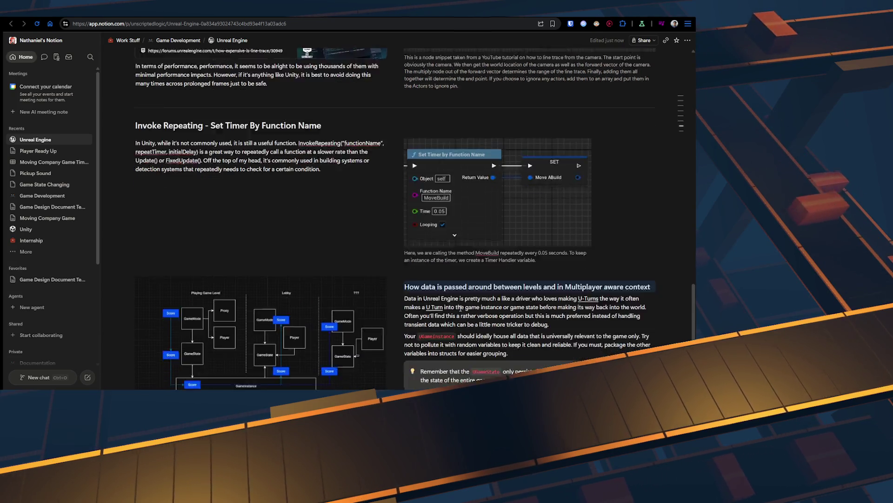
scroll(460, 308, "down", 4)
left_click(367, 275)
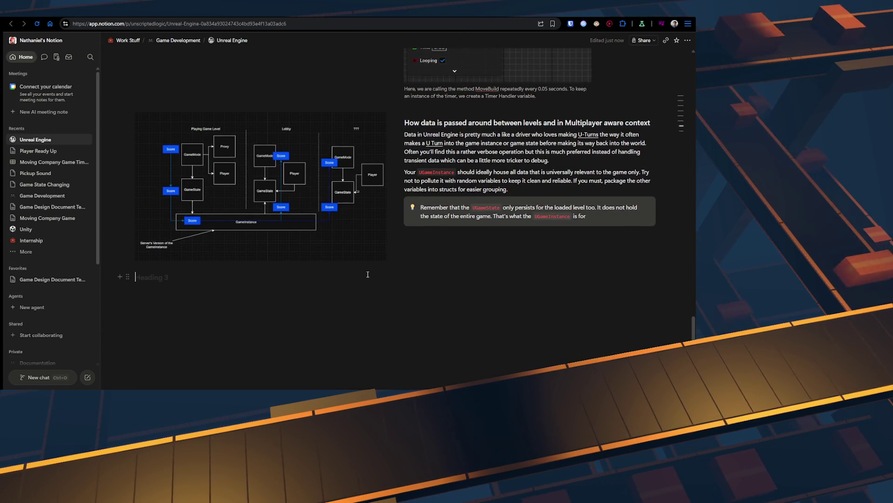
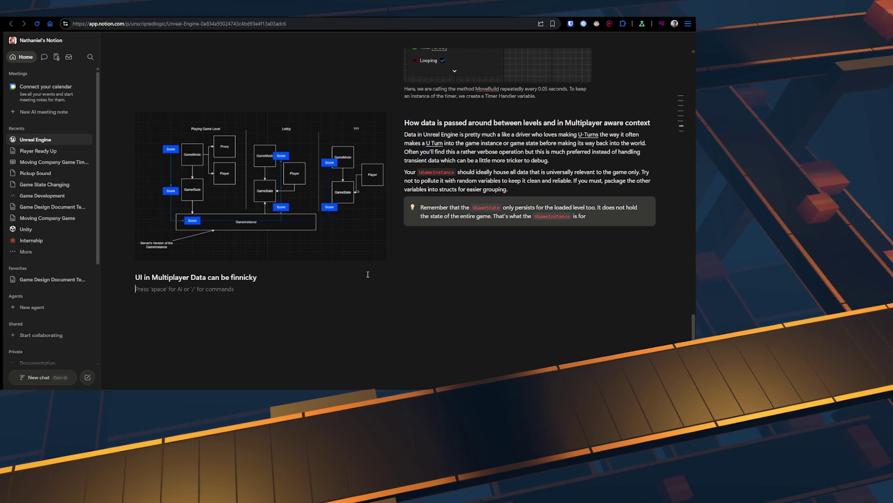
- Google why a stored player controller's state is invalid from the client and expand the AI Overview
left_click(279, 9)
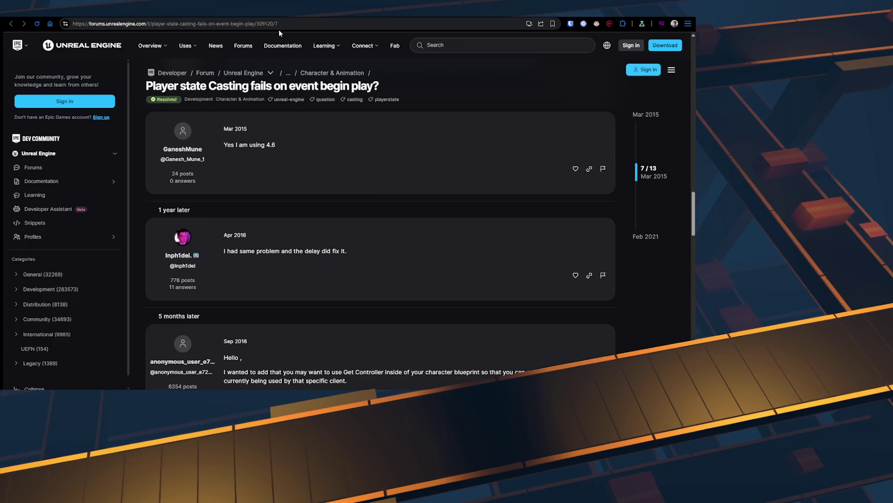
key("ctrl+l")
key("BackSpace")
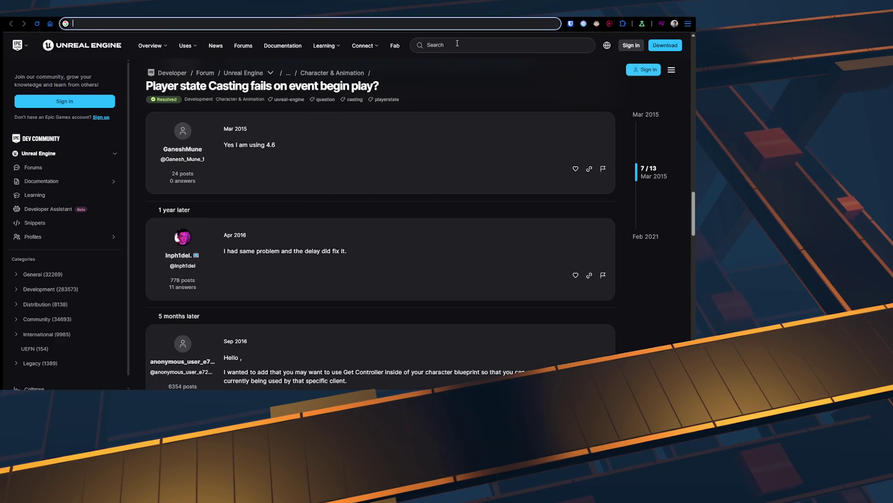
type("sto")
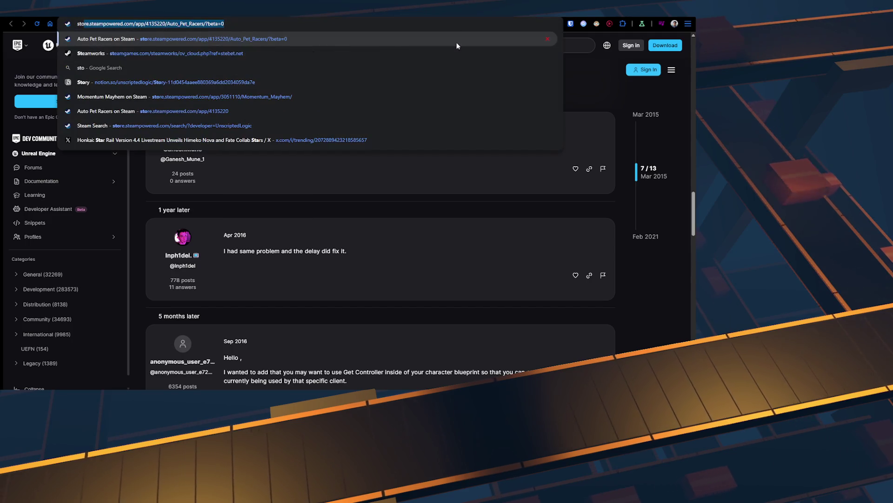
type("ring player")
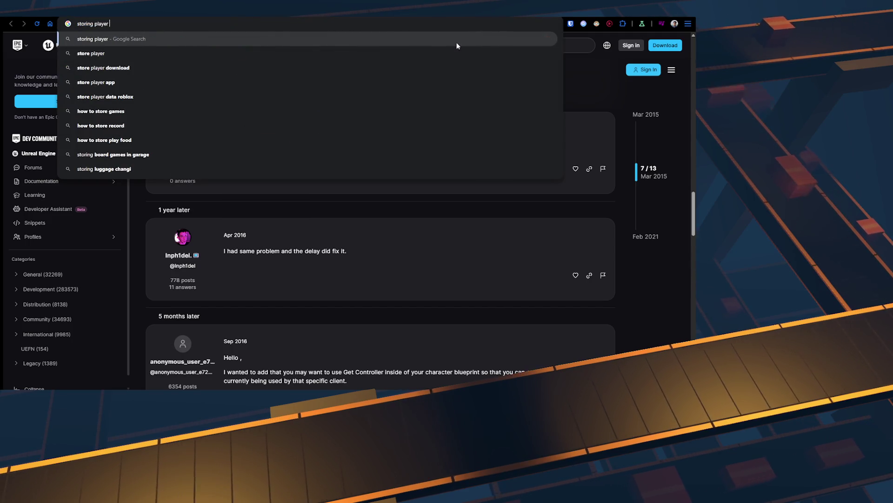
type(" controller")
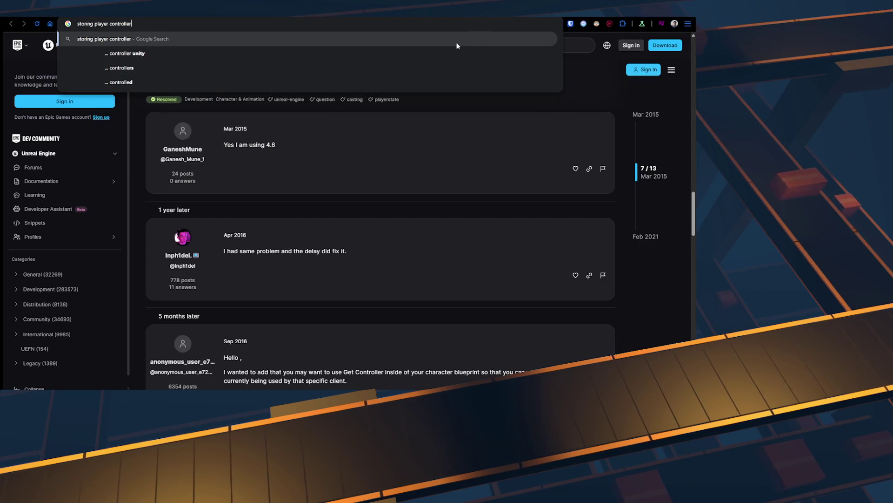
type(" i but re")
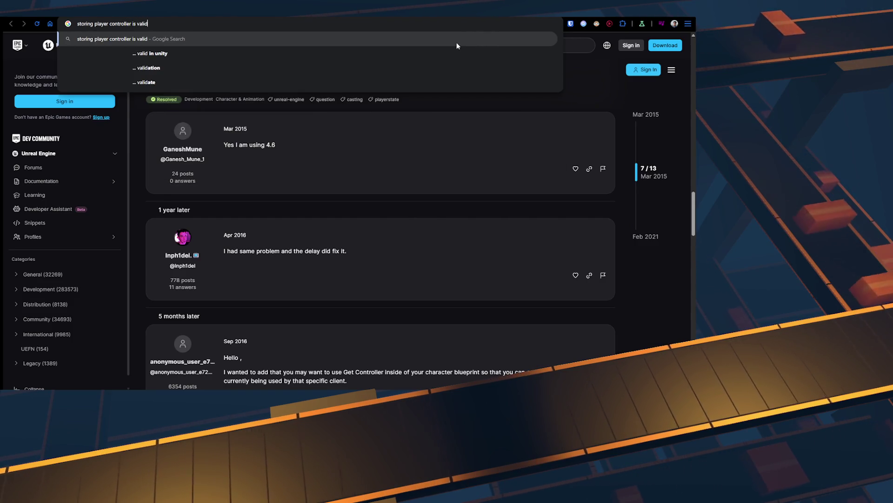
type("trievin")
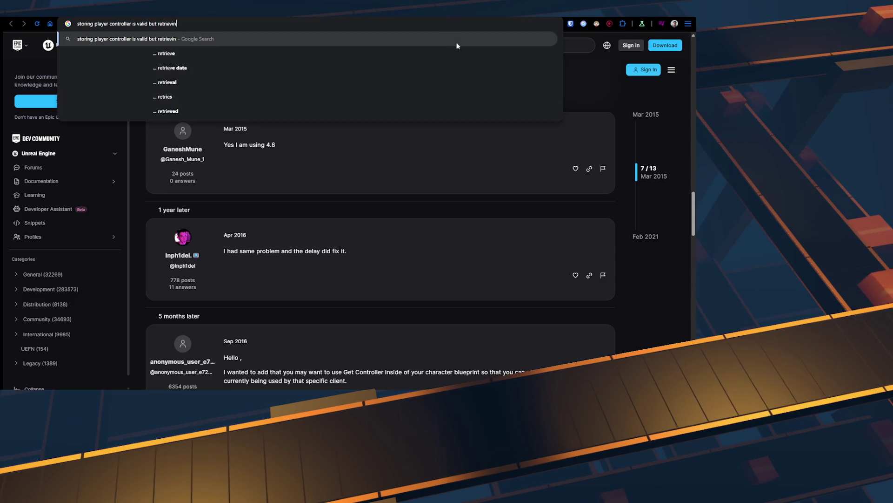
type("g player controller's state f")
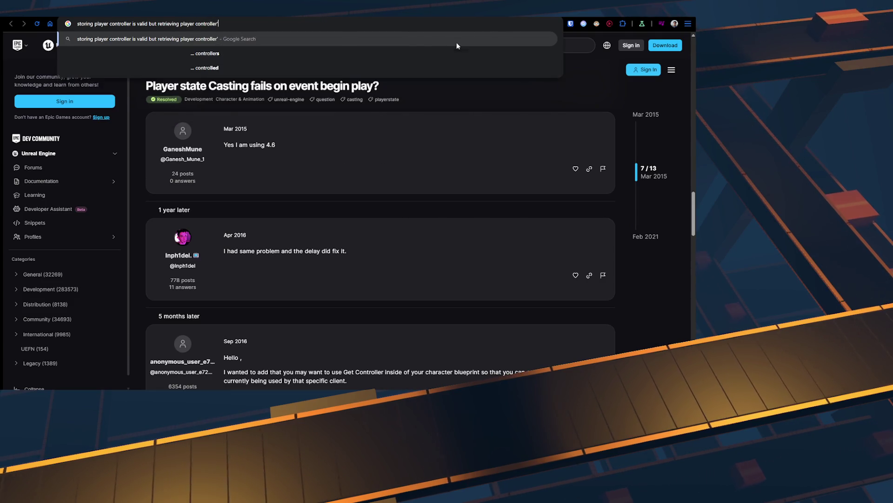
type("rom ")
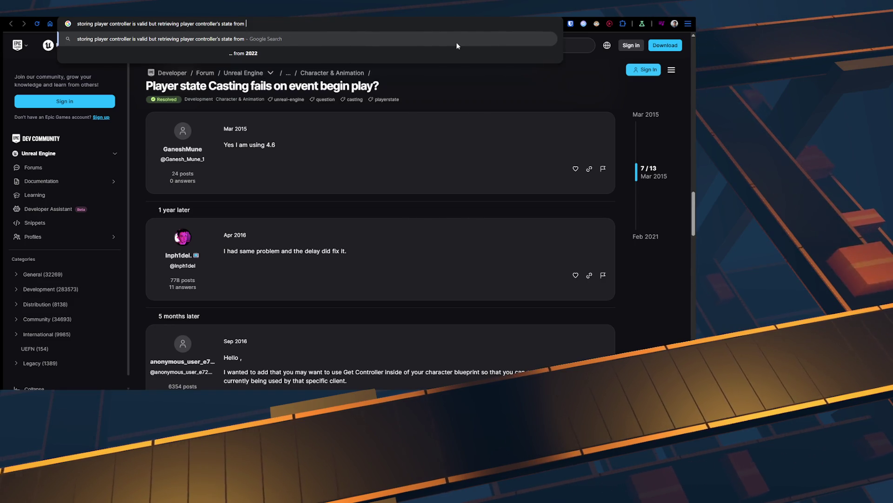
type("clientlient side is invalid")
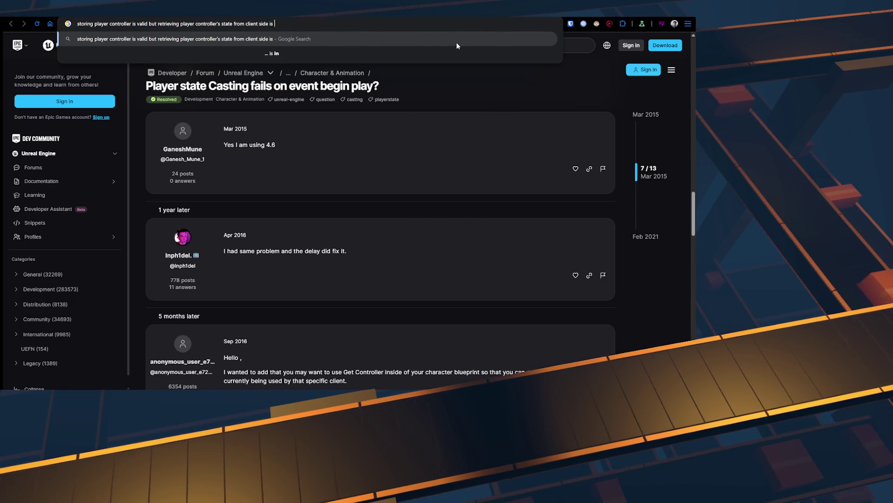
key("Return")
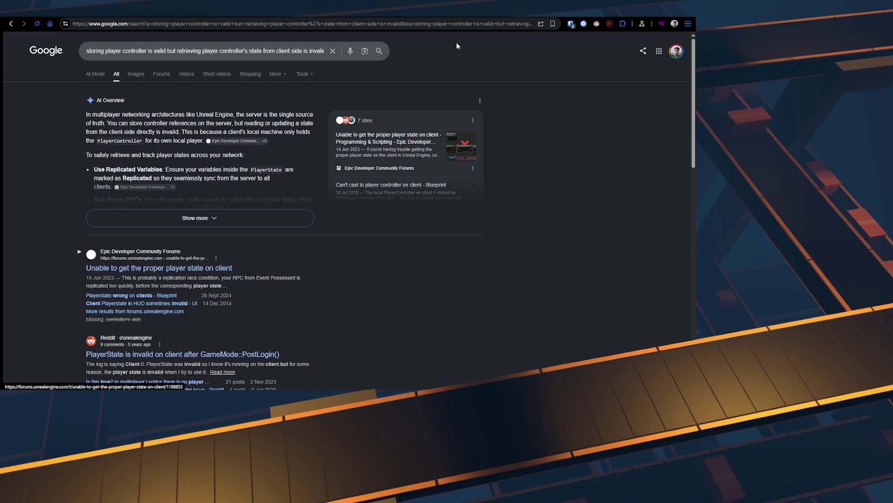
left_click(195, 218)
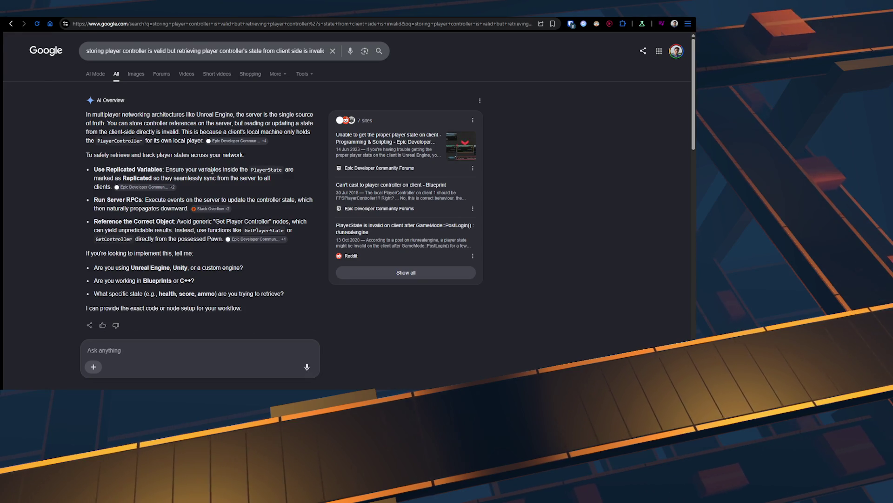
key("alt+Tab")
- In WB_MoversPreGameHUD, frame the For Each Loop where Player State goes through Is Valid into Cast To PS_MoversPlayerState
left_click_drag(326, 168, 179, 166)
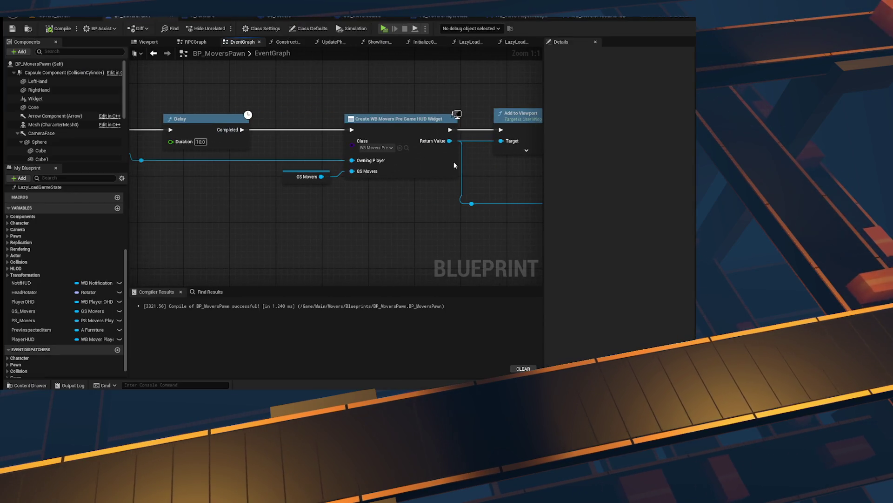
left_click(520, 15)
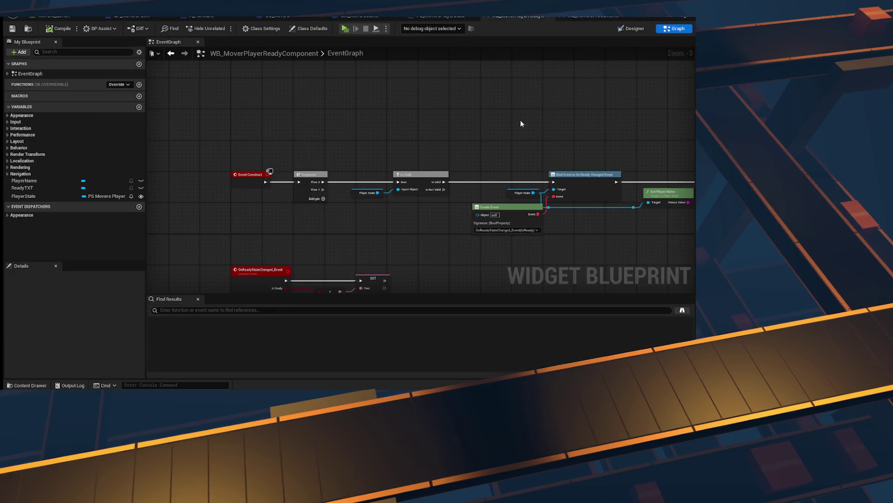
left_click_drag(520, 119, 160, 120)
left_click(597, 15)
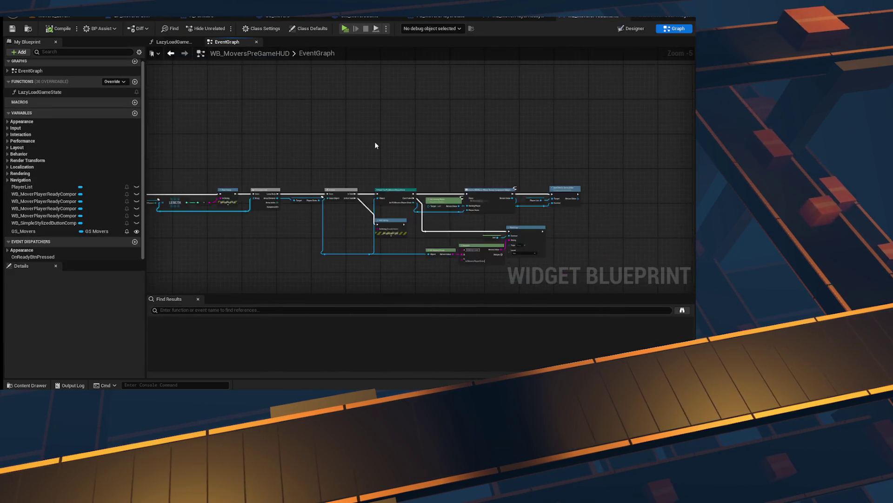
scroll(335, 145, "up", 5)
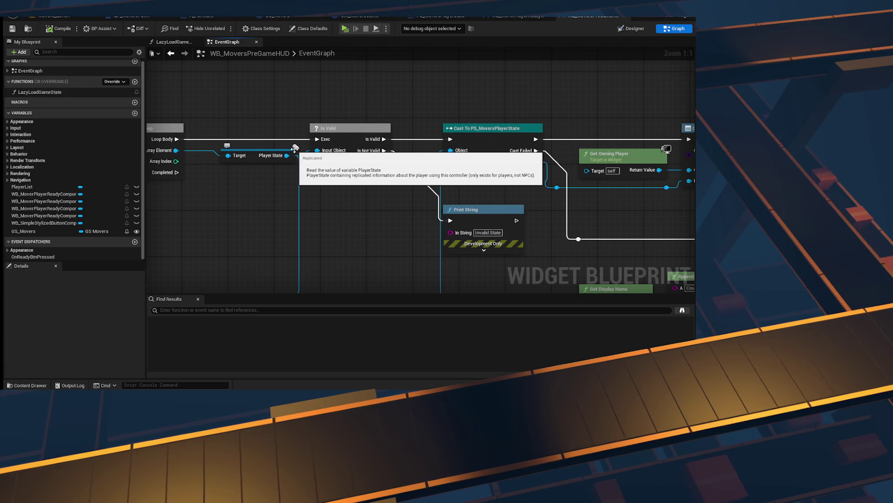
left_click_drag(245, 189, 490, 191)
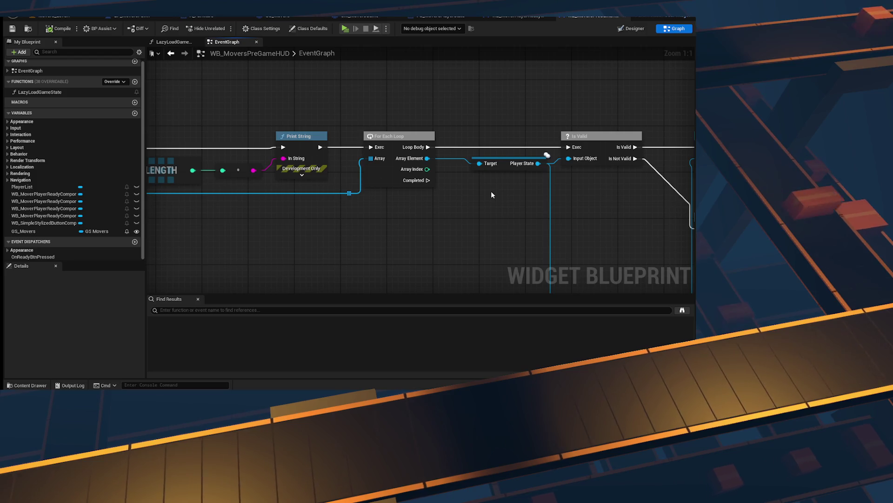
left_click_drag(492, 193, 328, 161)
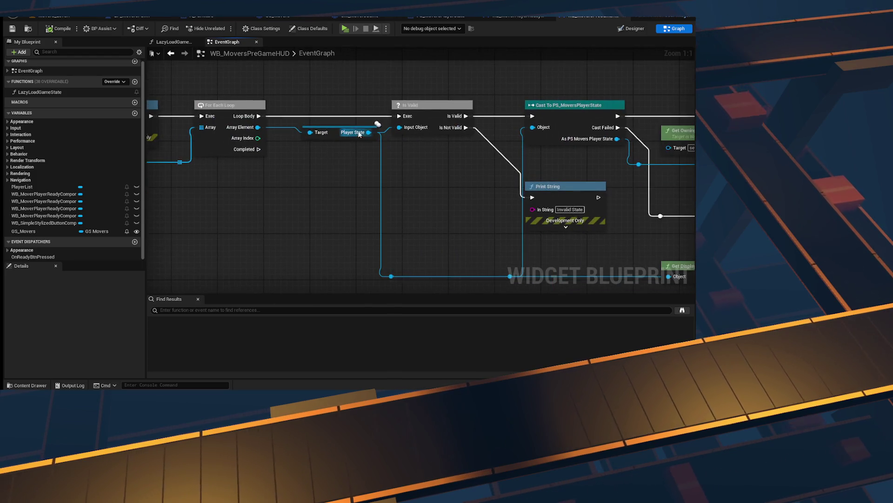
mouse_move(210, 190)
left_mouse_down()
mouse_move(457, 195)
mouse_move(495, 174)
left_mouse_up()
scroll(458, 197, "down", 3)
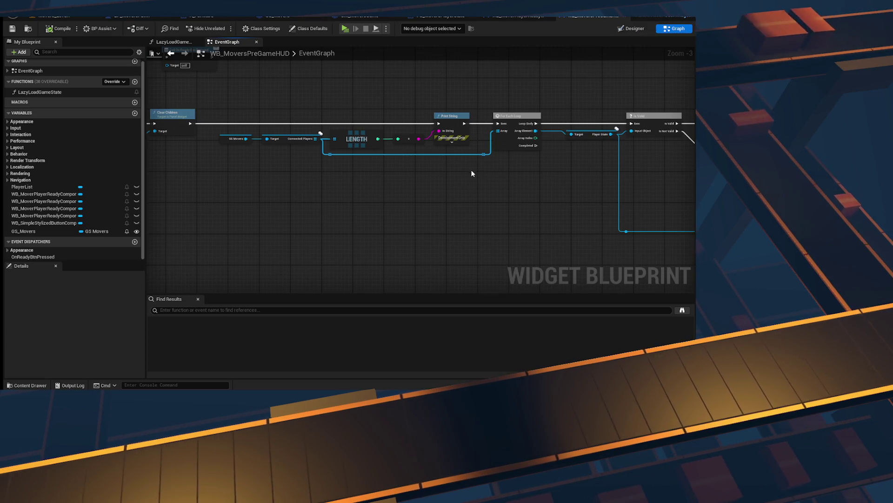
left_click_drag(471, 169, 236, 170)
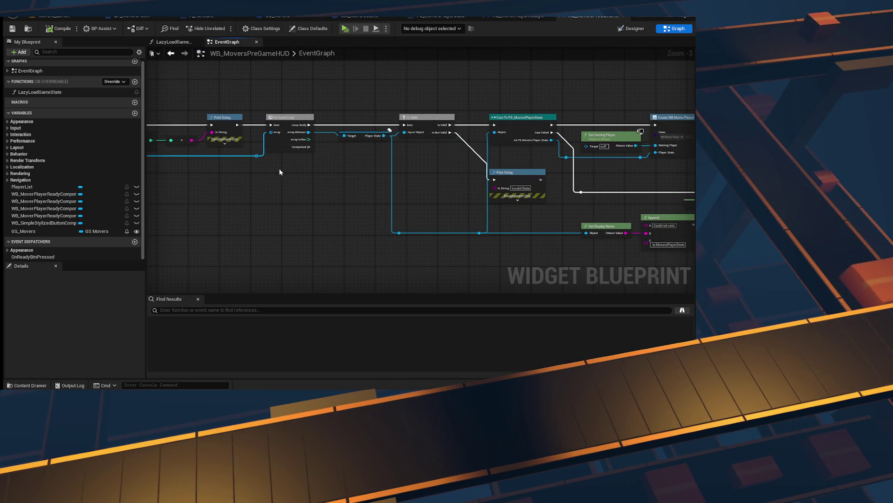
- Read the r/unrealengine PlayerState-invalid-on-client thread and highlight the remark that OnPostLogin runs very early
key("alt+Tab")
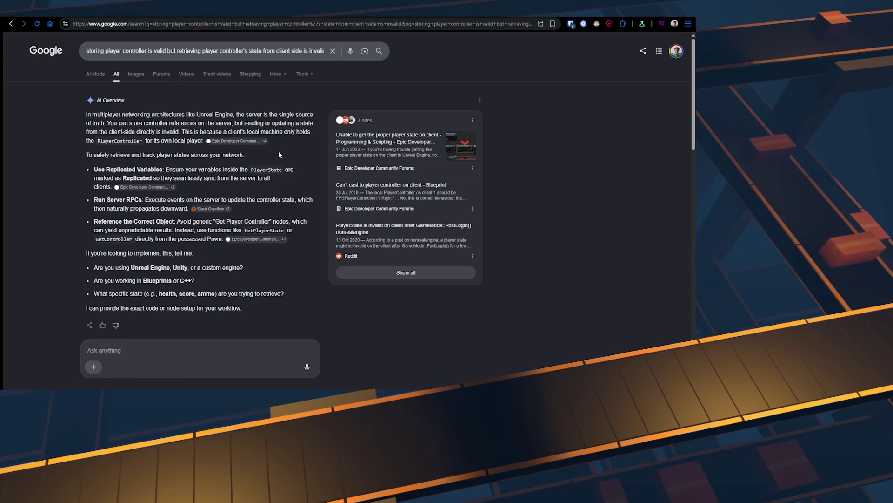
scroll(279, 155, "down", 5)
scroll(273, 154, "up", 2)
scroll(272, 154, "up", 2)
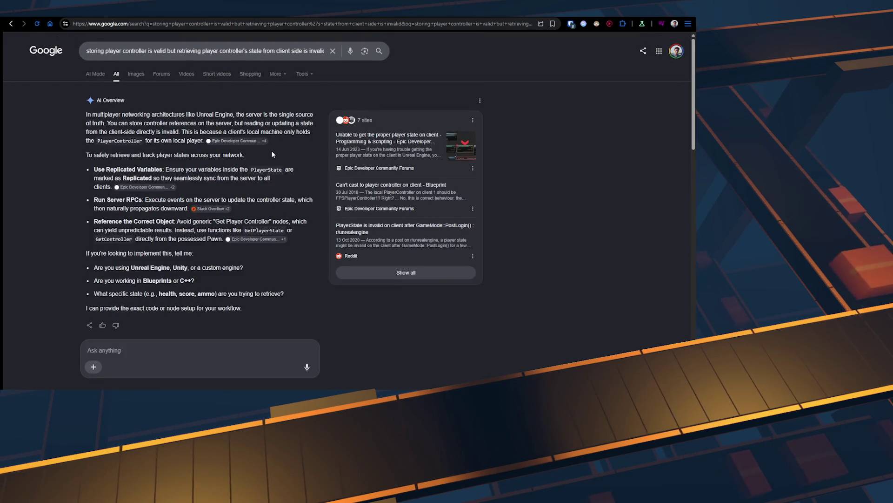
scroll(270, 131, "down", 5)
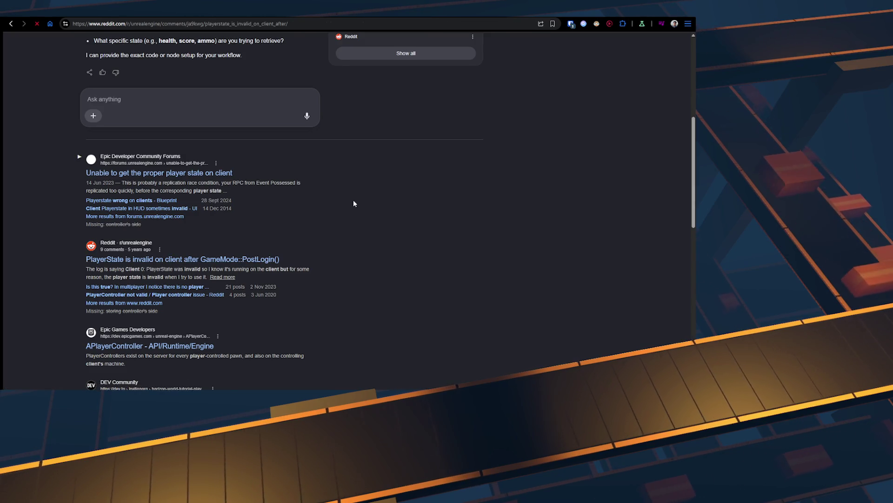
scroll(335, 198, "down", 2)
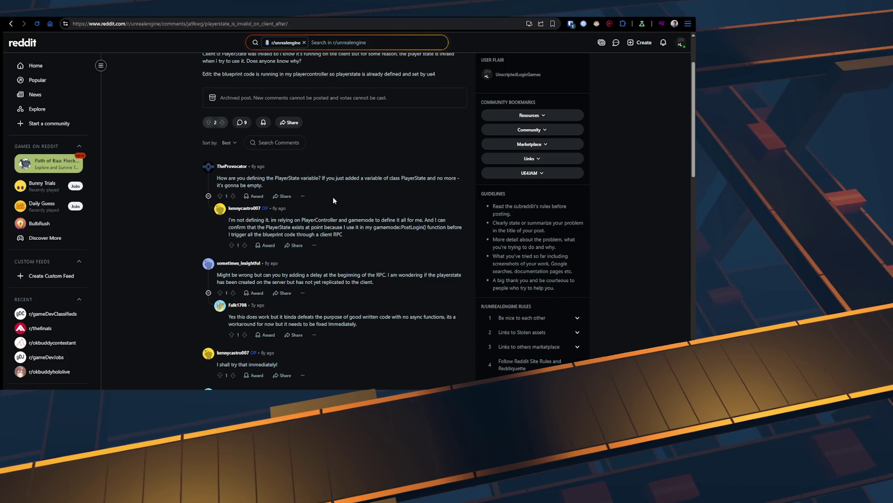
scroll(333, 199, "down", 2)
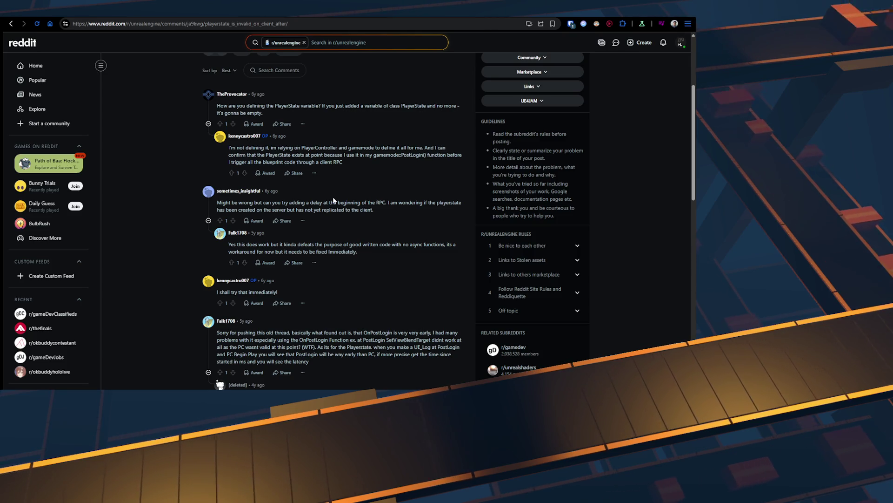
scroll(333, 200, "down", 2)
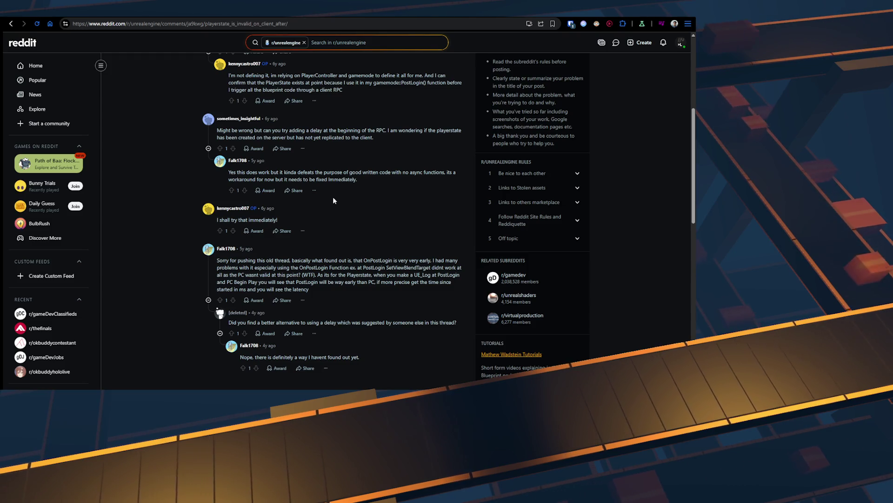
left_click_drag(363, 261, 441, 262)
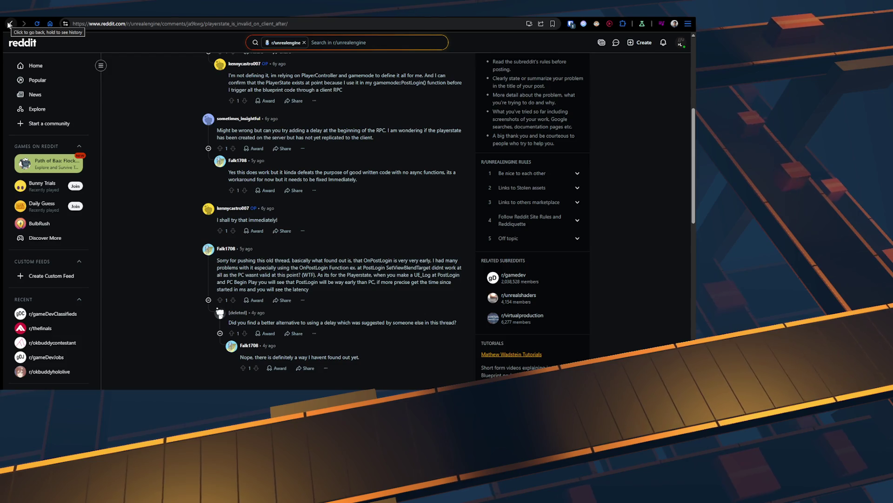
- Return to the Google results and expand the full AI Overview on client-side player state
left_click(9, 24)
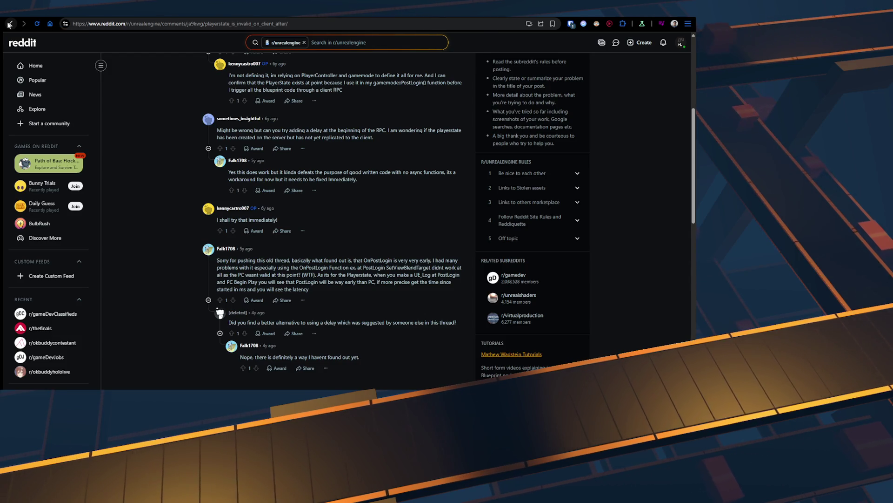
scroll(246, 197, "up", 3)
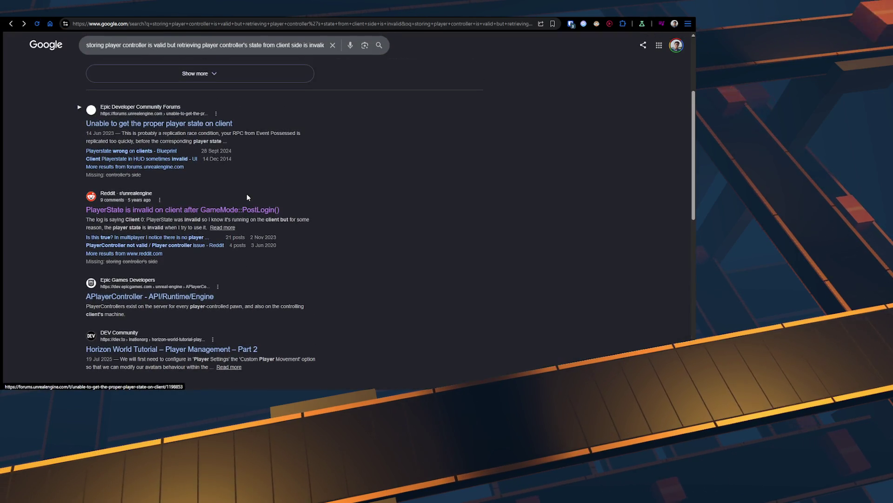
scroll(246, 197, "up", 2)
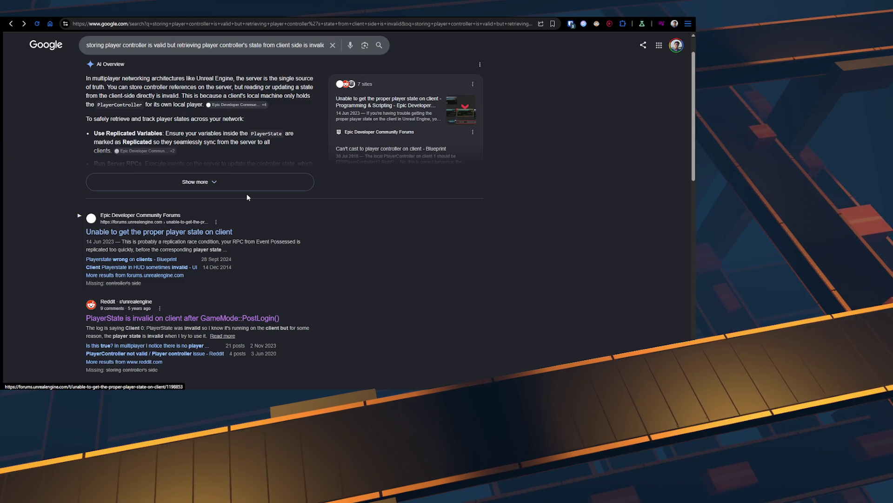
scroll(247, 193, "up", 1)
left_click(212, 217)
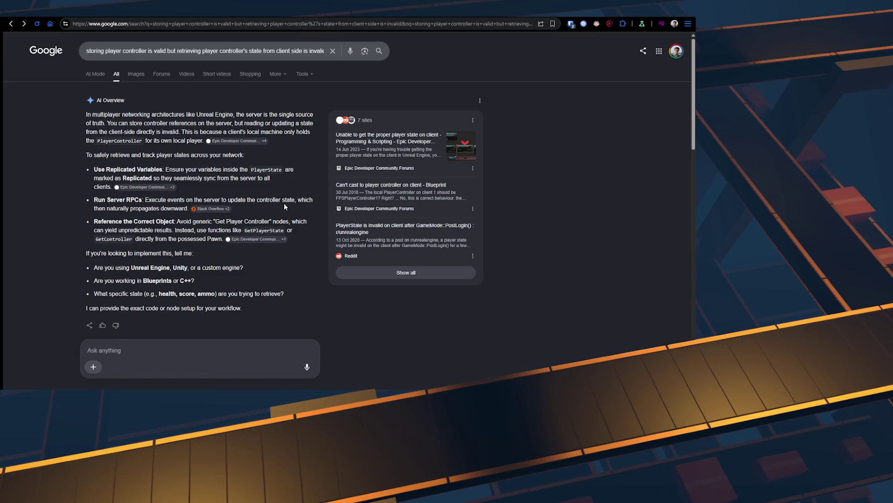
- Clear the Google search query and move to a new ChatGPT chat tab
left_click(375, 60)
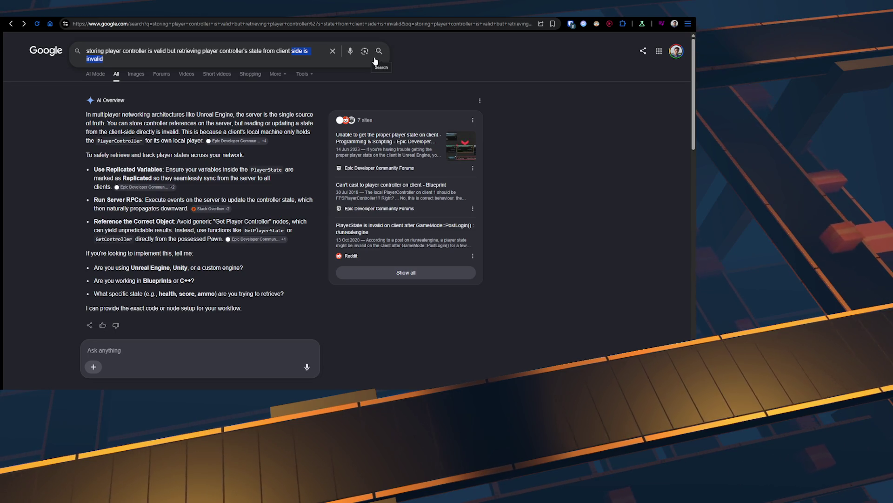
key("ctrl+a")
key("BackSpace")
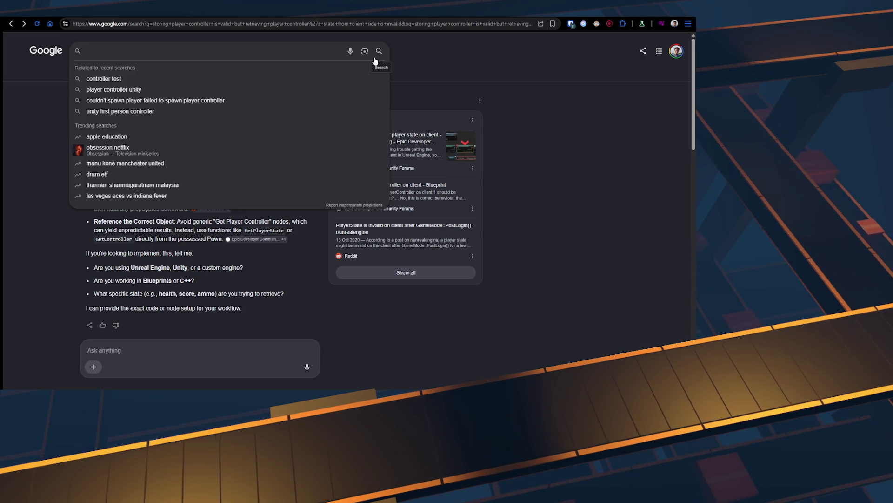
key("ctrl+l")
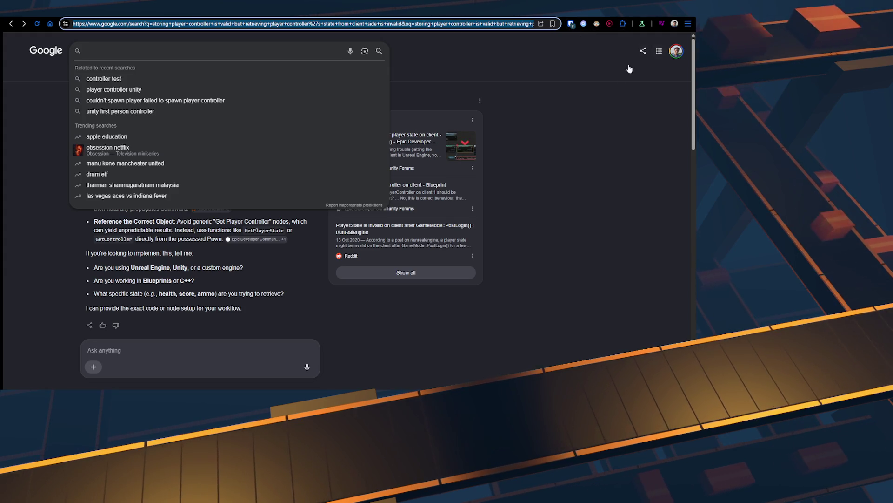
key("Escape")
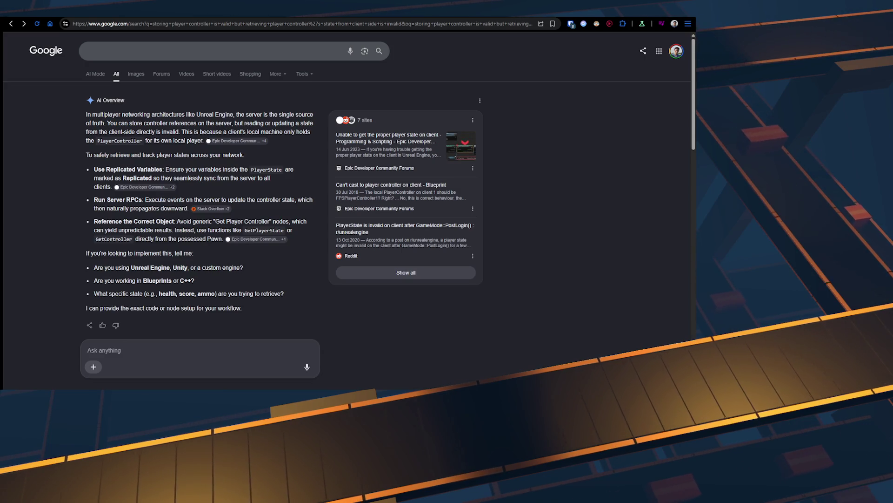
key("ctrl+Tab")
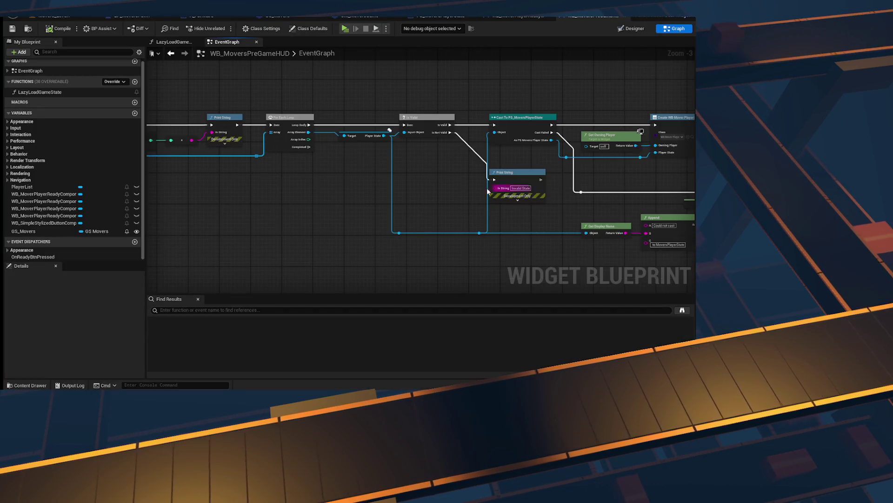
- Delete the Length, Add and Print String debug nodes from the event graph
mouse_move(409, 202)
left_mouse_down()
mouse_move(279, 202)
mouse_move(409, 201)
mouse_move(592, 223)
left_mouse_up()
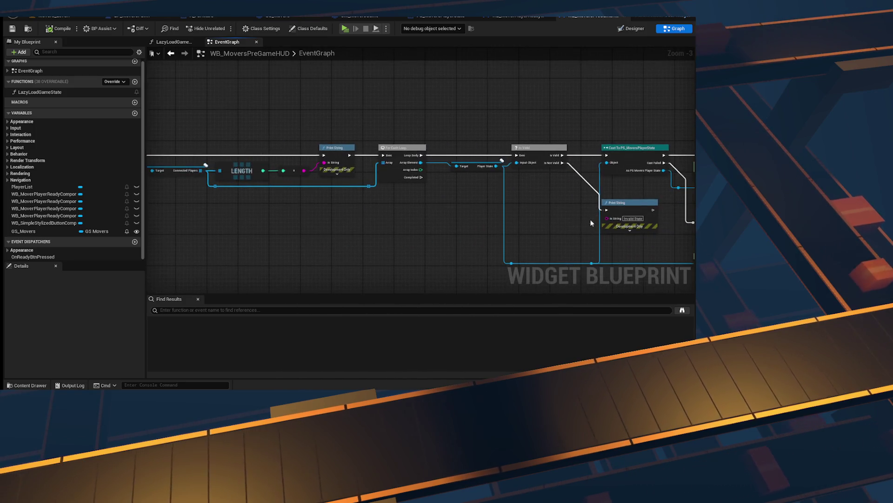
left_click_drag(233, 131, 337, 174)
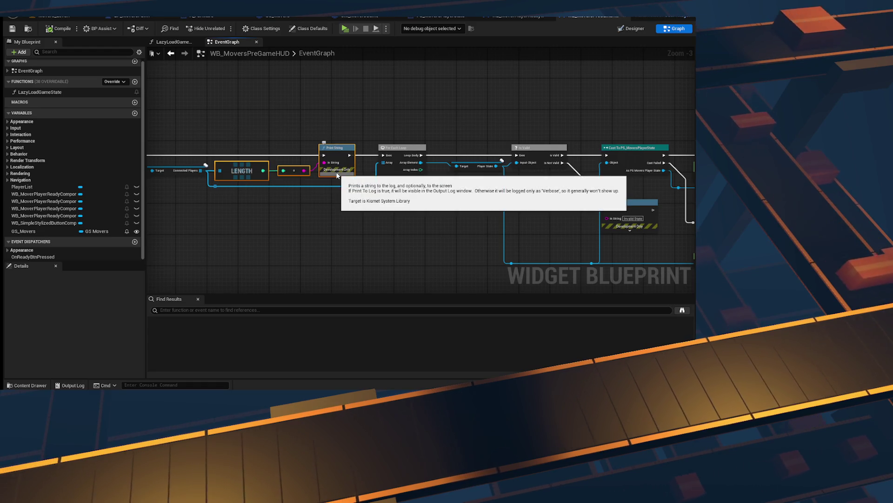
key("Delete")
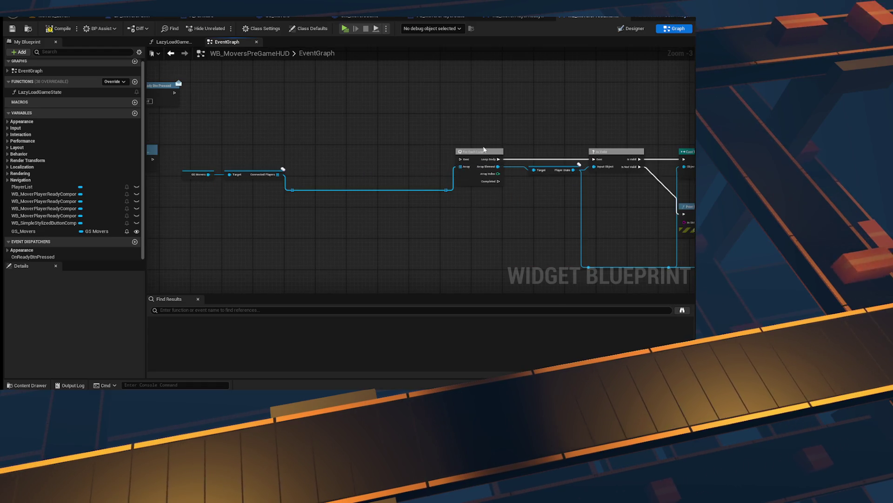
- Capture a screenshot of the Custom Event, Get, For Each Loop and Is Valid nodes
mouse_move(505, 149)
left_mouse_down()
mouse_move(238, 153)
mouse_move(648, 134)
mouse_move(359, 151)
mouse_move(647, 164)
mouse_move(346, 153)
left_mouse_up()
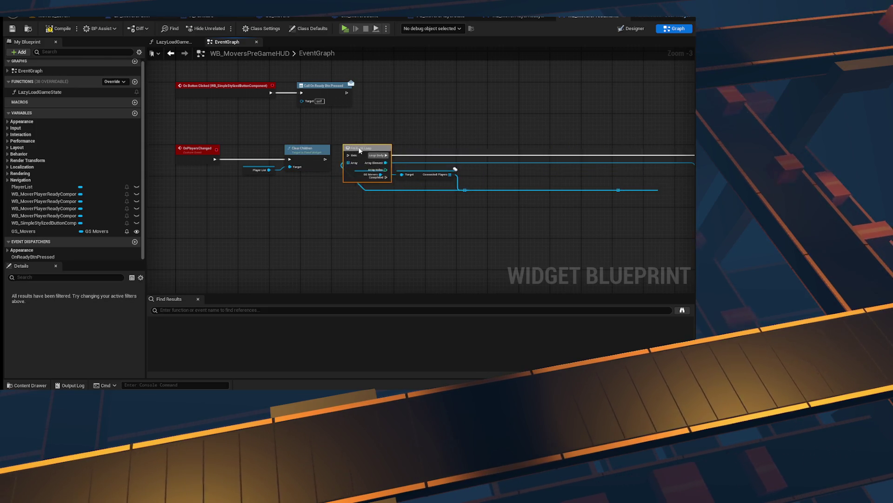
scroll(398, 225, "up", 3)
mouse_move(345, 231)
left_mouse_down()
mouse_move(448, 235)
mouse_move(434, 236)
mouse_move(419, 212)
left_mouse_up()
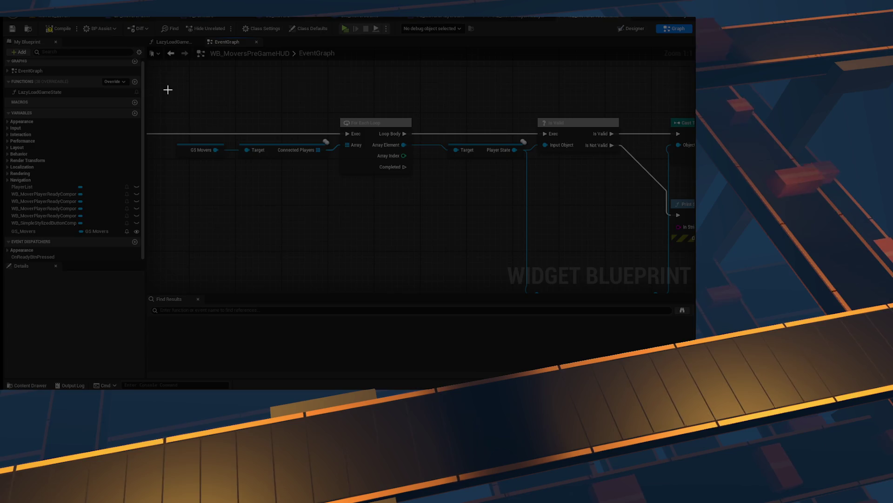
mouse_move(163, 83)
left_mouse_down()
mouse_move(574, 208)
mouse_move(650, 201)
left_mouse_up()
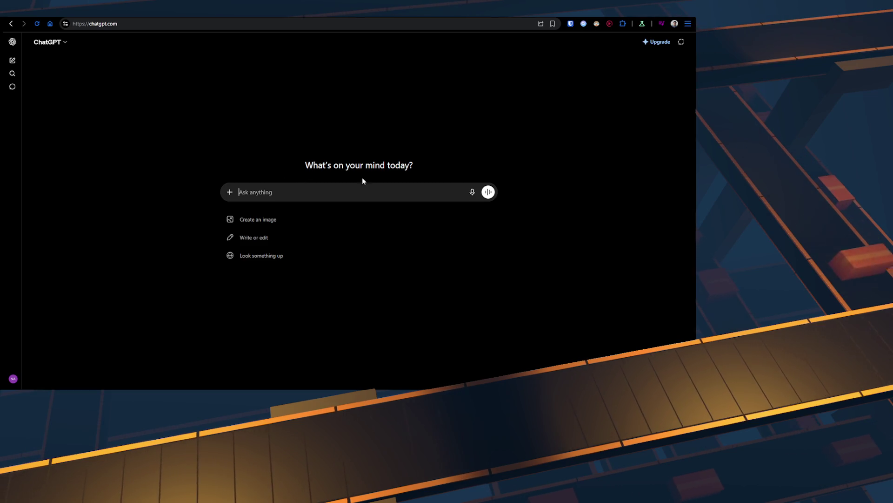
- Paste the graph screenshot into ChatGPT and start the prompt about the delay before widget creation
key("ctrl+v")
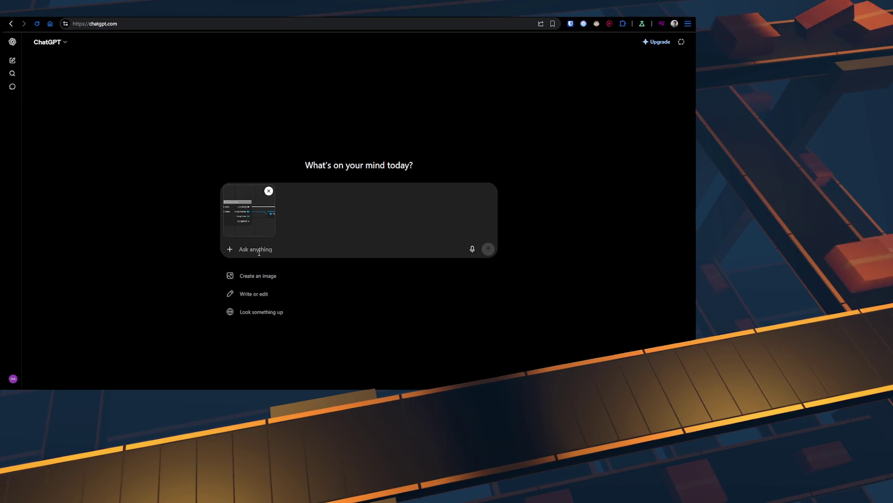
type("when")
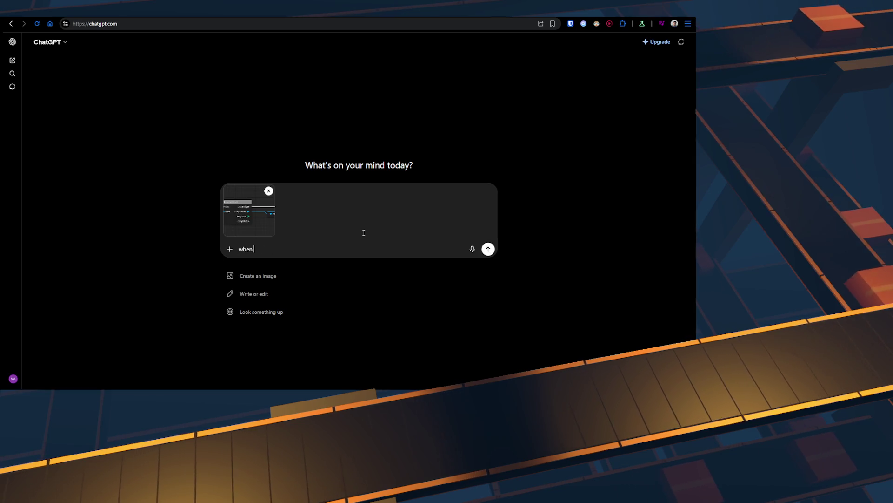
key("ctrl+a")
type("after set")
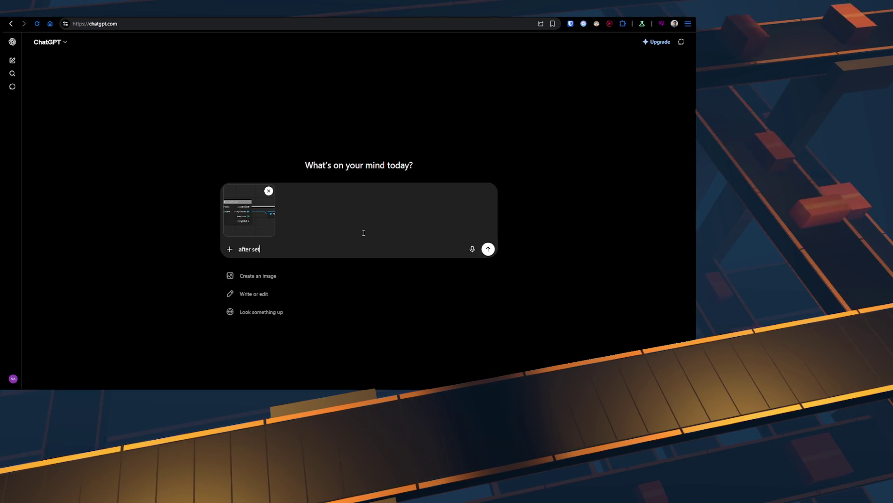
type("ting a")
key("BackSpace")
key("BackSpace")
key("BackSpace")
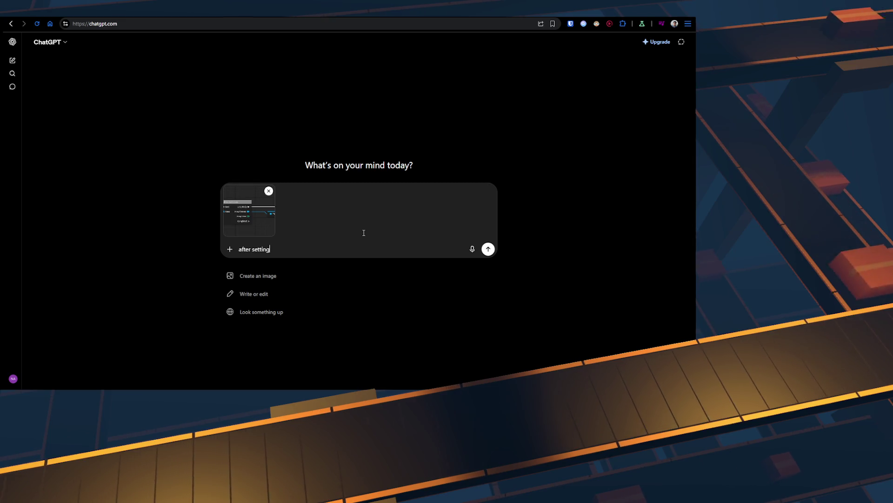
type("g delay e")
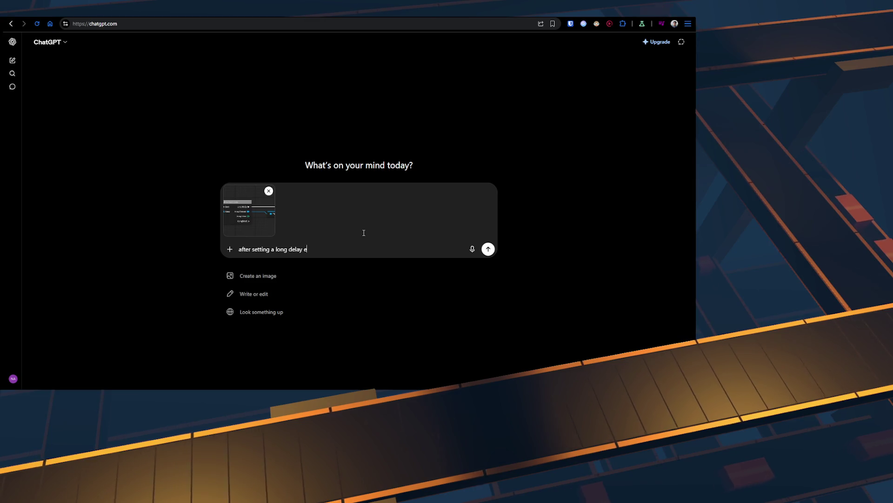
key("BackSpace")
type("before executing")
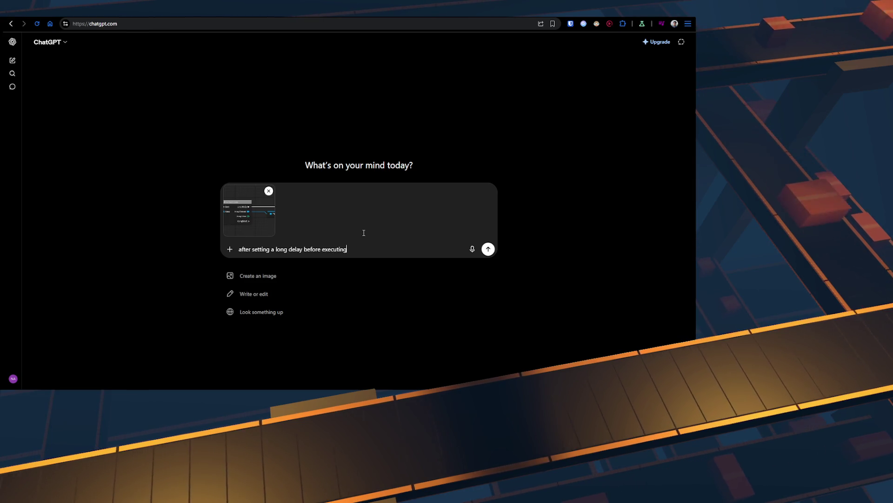
type(" the creationg")
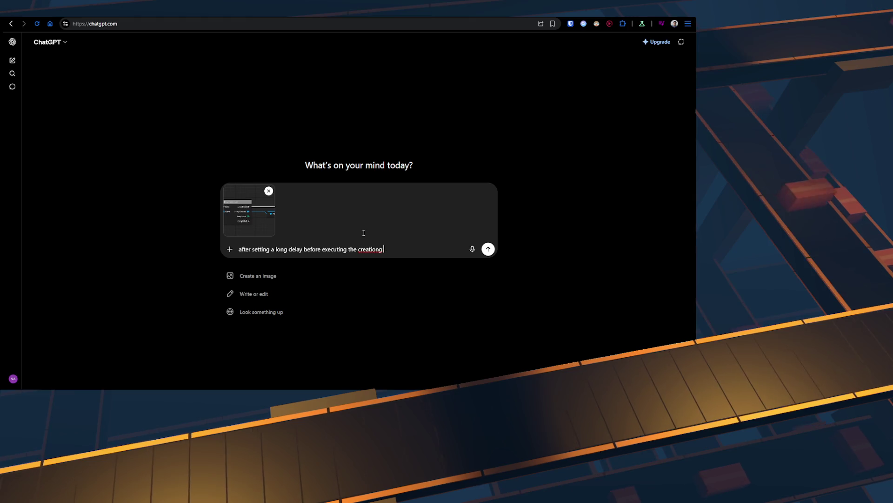
key("BackSpace")
key("BackSpace")
- Finish asking why, with 2 players, a client gets only its own player state, and send it
type("his widget, this line of cod")
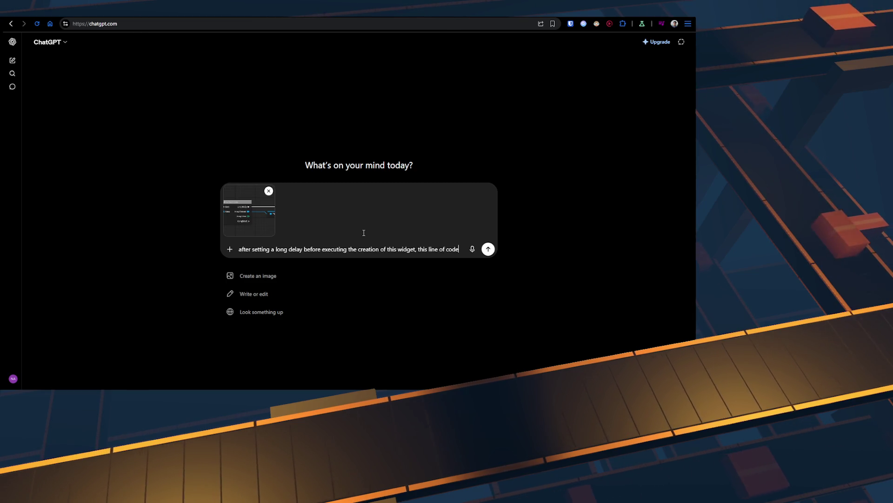
type("e")
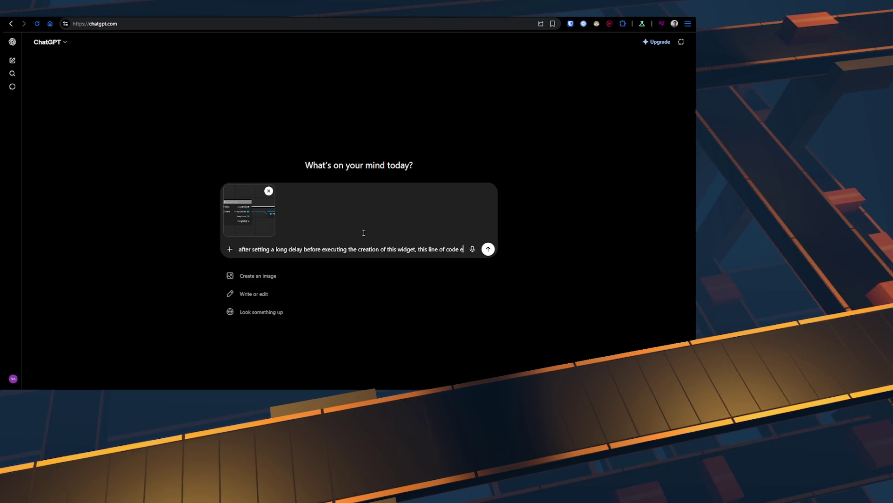
type("xecu")
type("tes with")
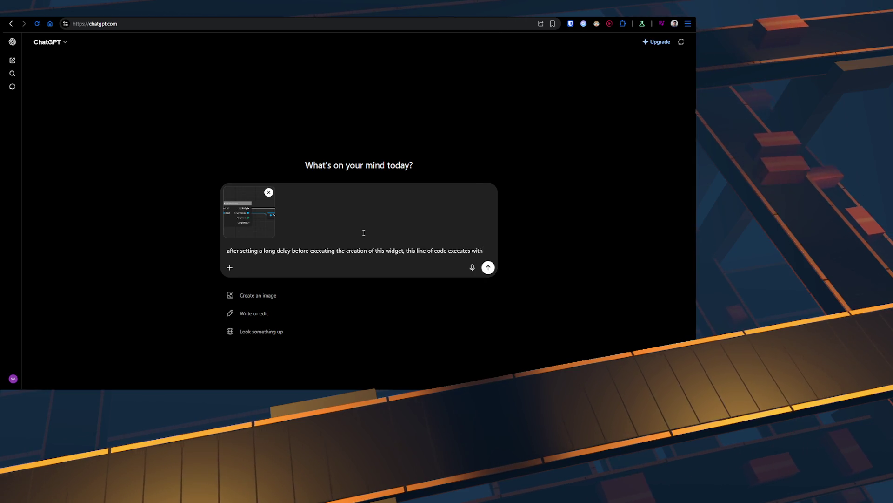
type("cont")
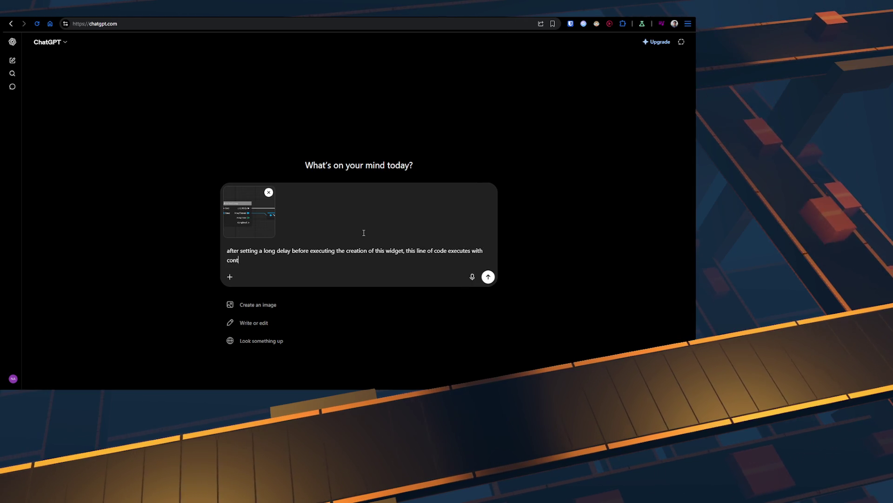
key("BackSpace")
key("BackSpace")
key("BackSpace")
key("BackSpace")
type("the ar")
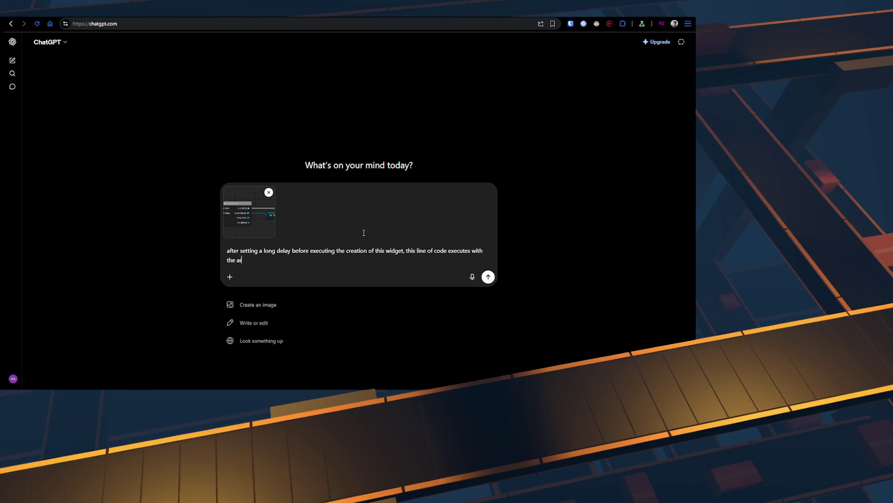
type("ray controllers")
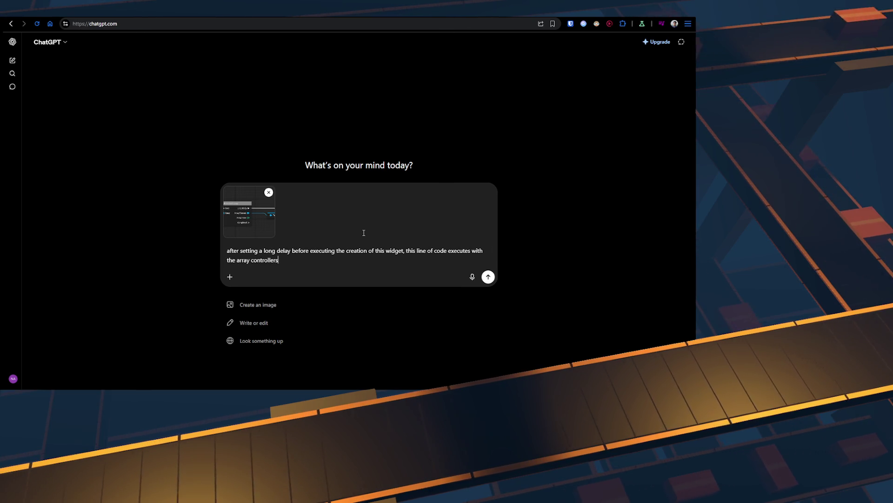
type(" being valid")
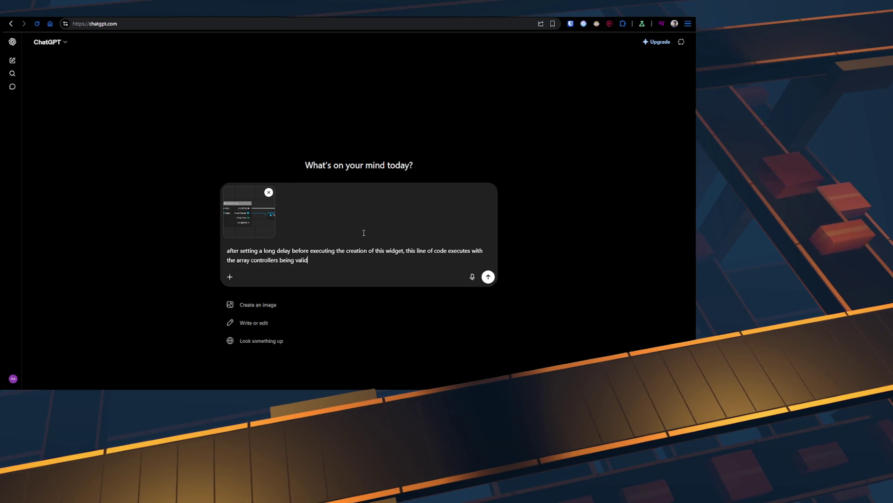
type("expectations")
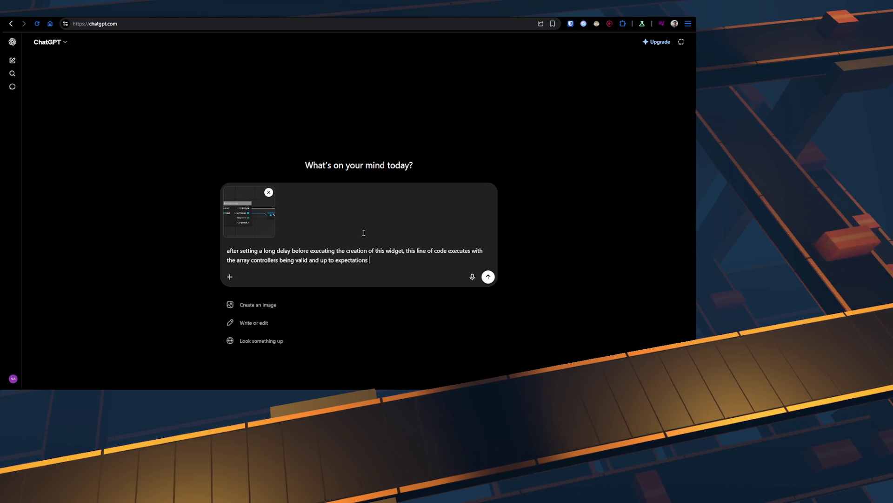
type("(2")
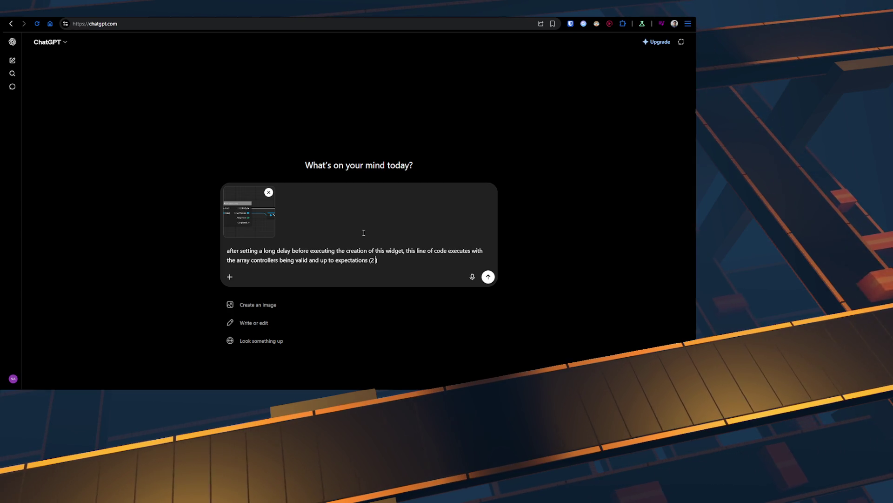
type("ies with 2 player")
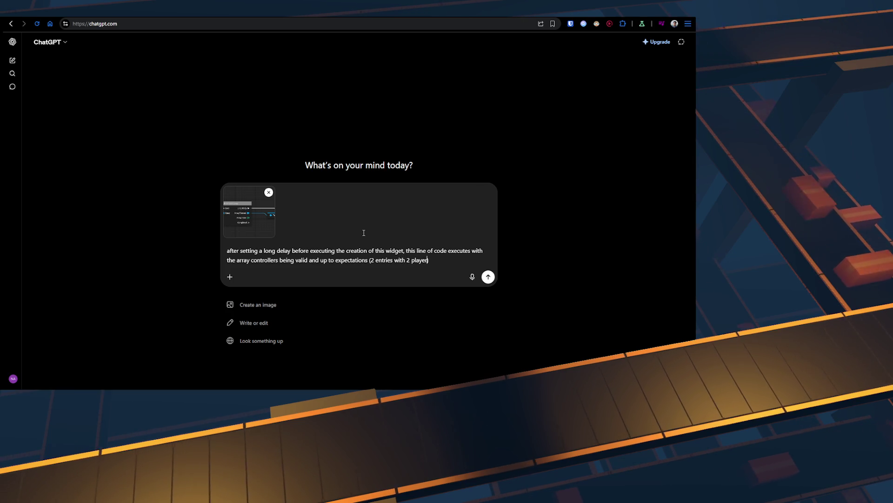
type(", only mt")
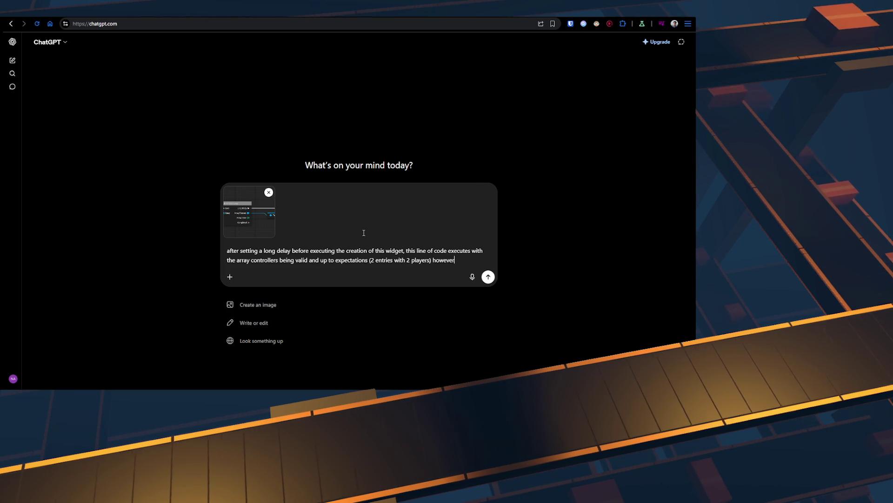
key("BackSpace")
key("BackSpace")
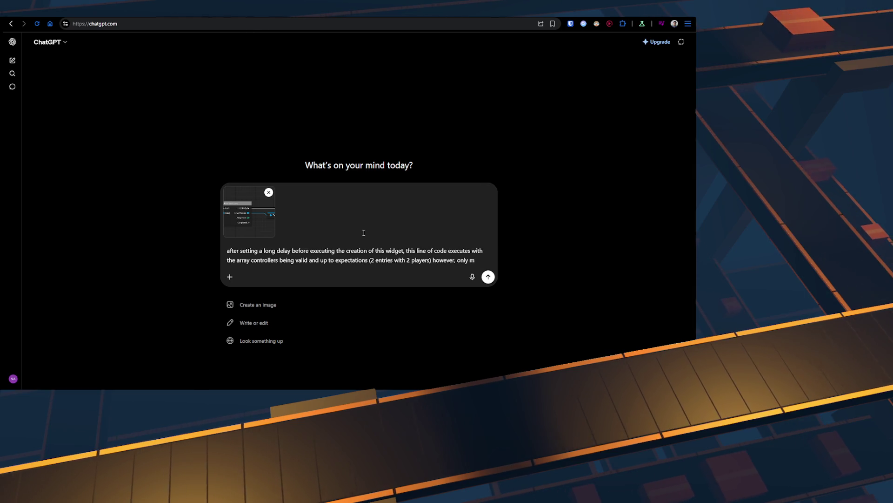
type("1")
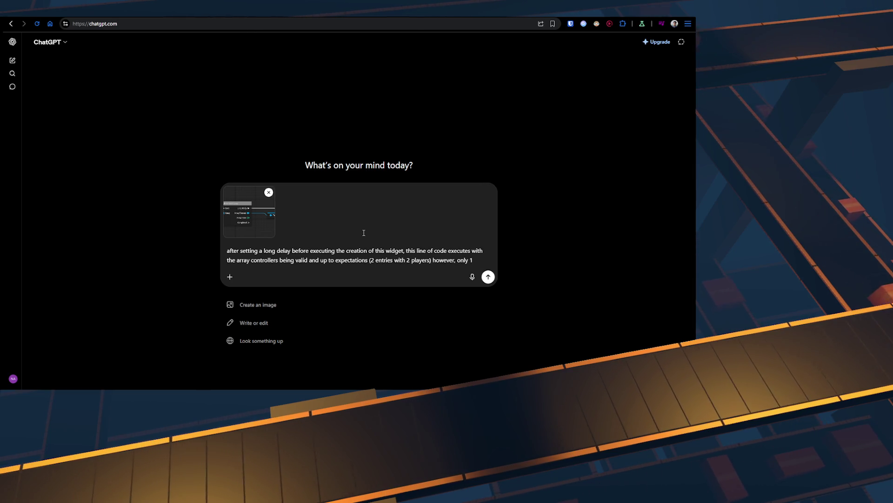
type(" client")
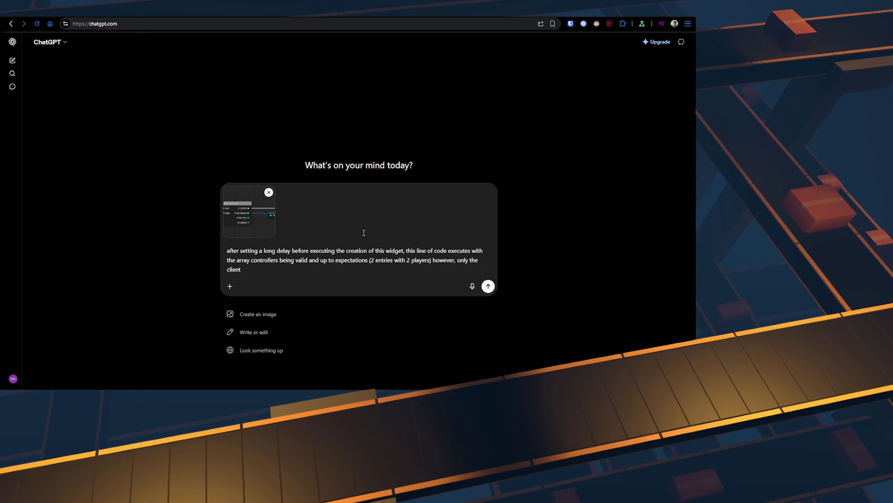
type("t")
type("ver has both ")
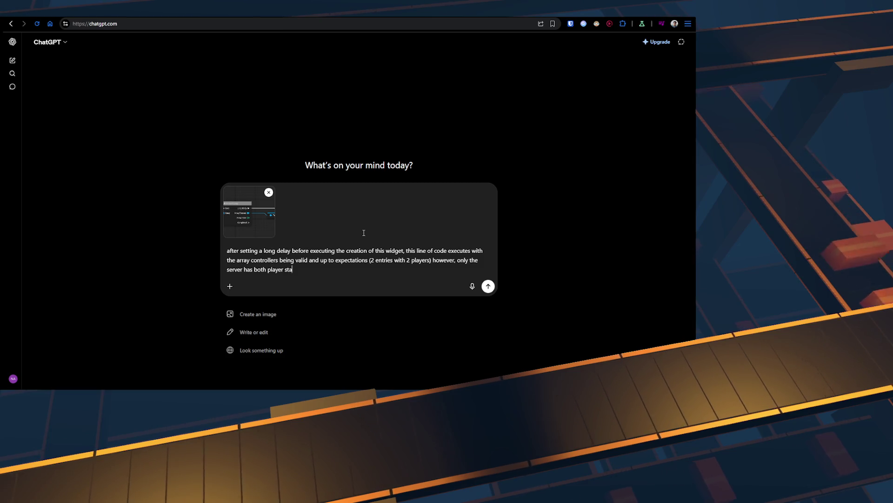
type("tes whe")
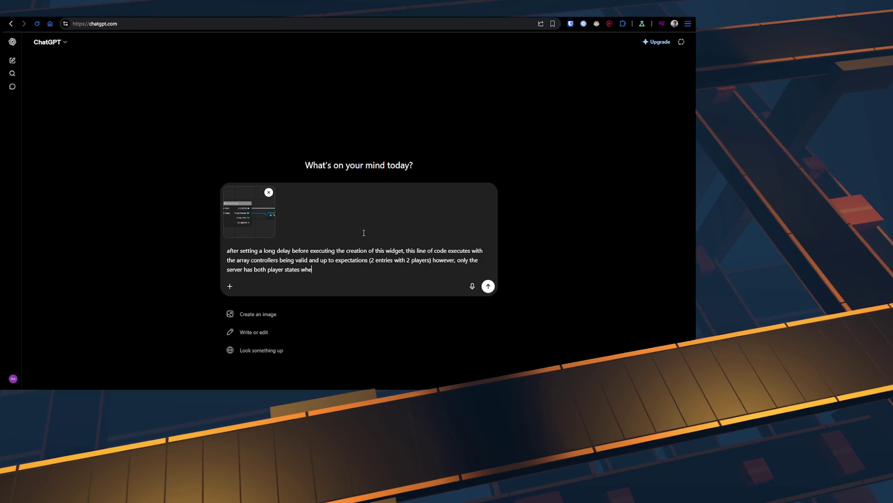
type("n accessing them and the client only retrieves one")
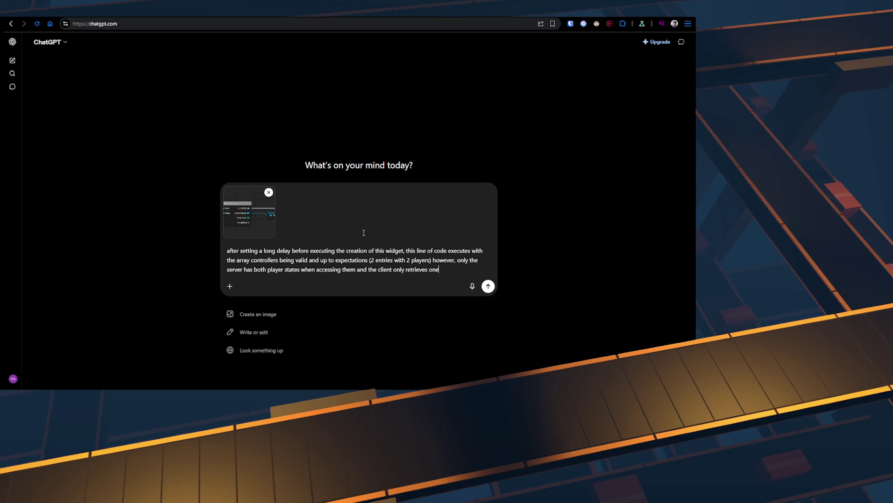
type(" player staet (")
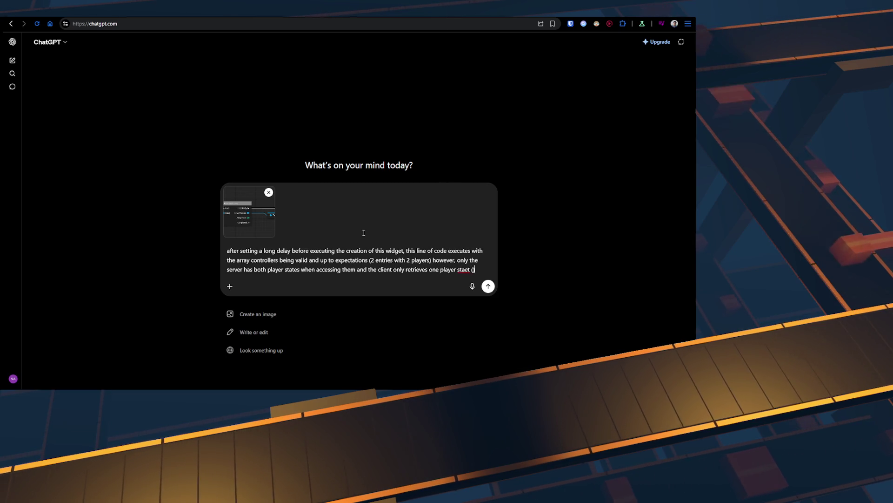
key("BackSpace")
key("ctrl+shift+Left")
type("state ")
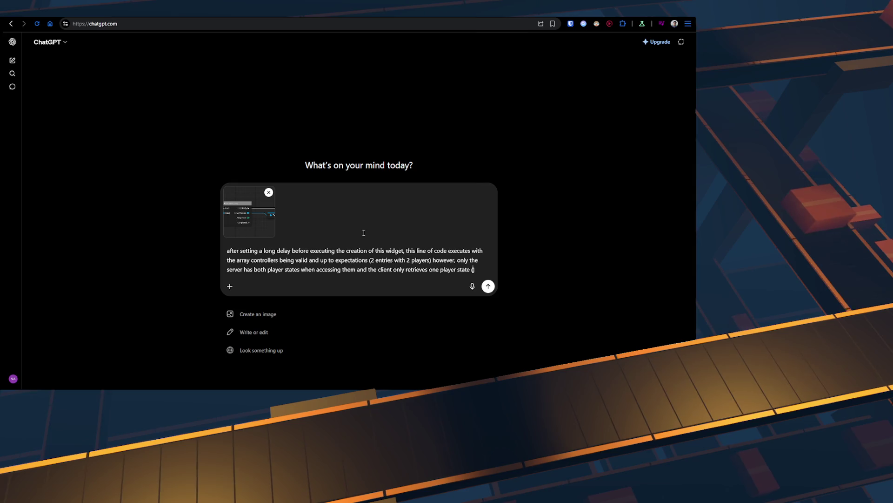
type("pres)")
type("umably our locally accessibly one")
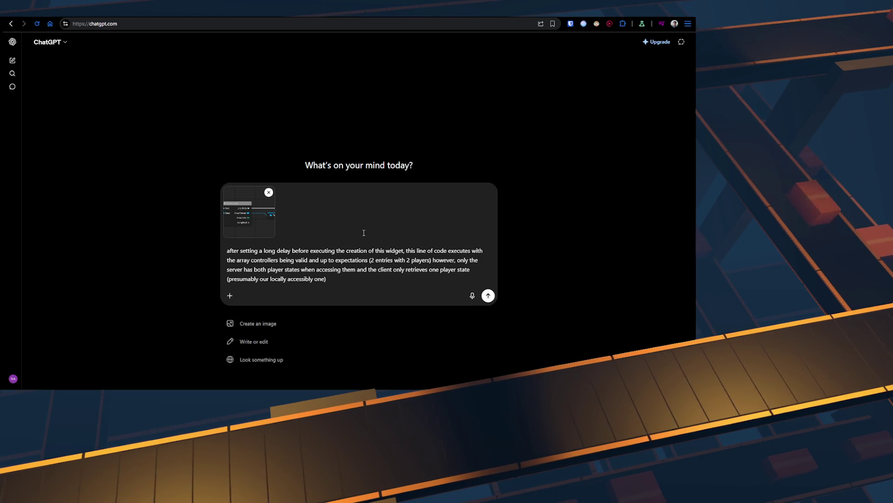
type("and not the pl")
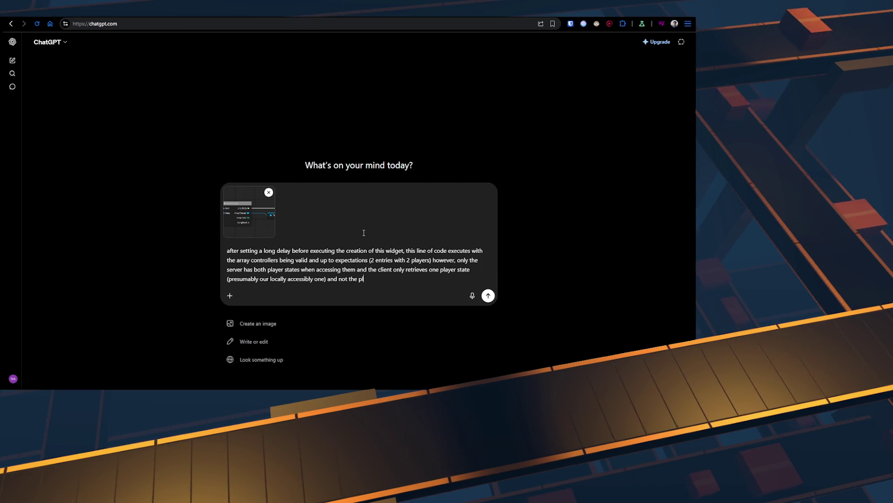
type("aye rs")
key("BackSpace")
key("BackSpace")
key("BackSpace")
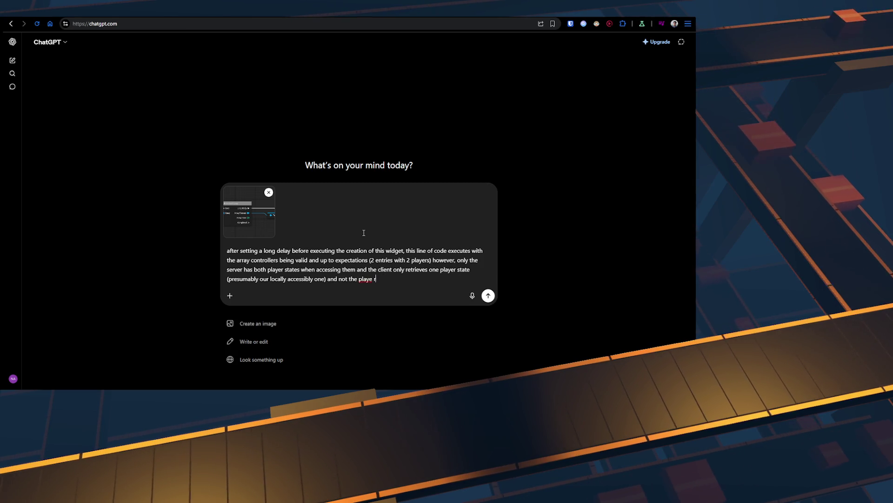
type("r state of the")
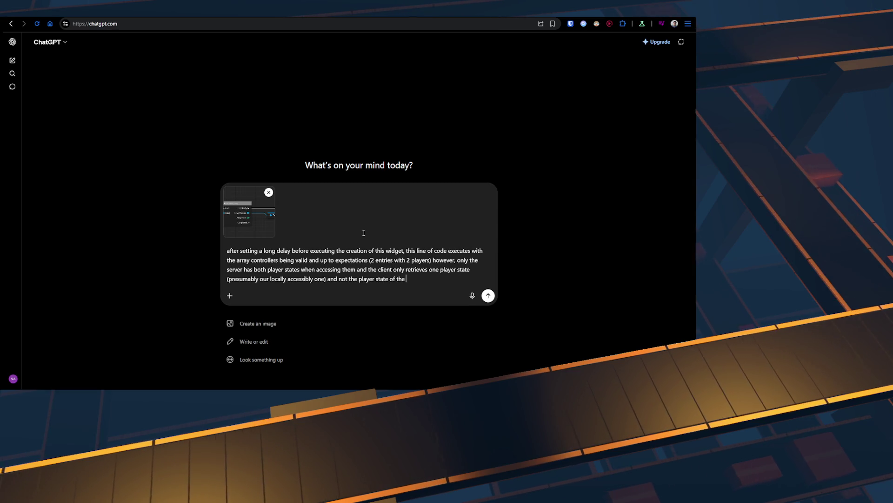
type(" other player.")
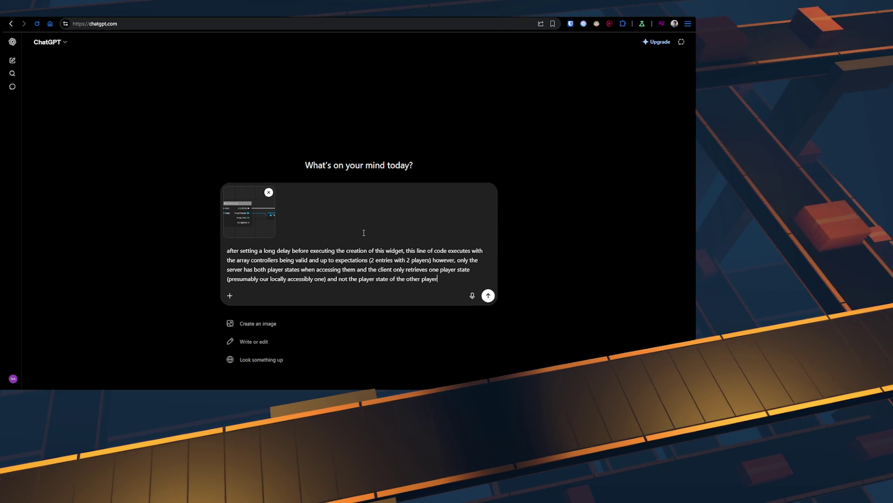
key("Return")
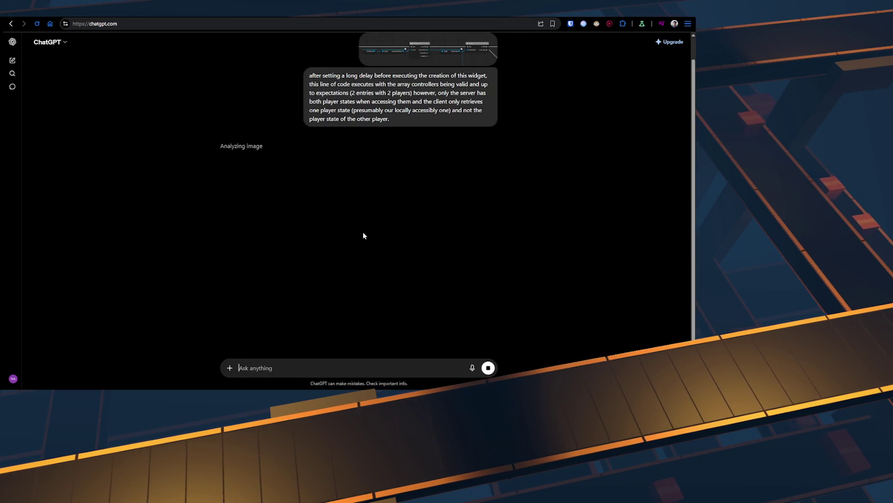
- Read ChatGPT's PlayerController vs PlayerState replication reply to the end, highlighting 'PlayerStates'
scroll(363, 221, "down", 3)
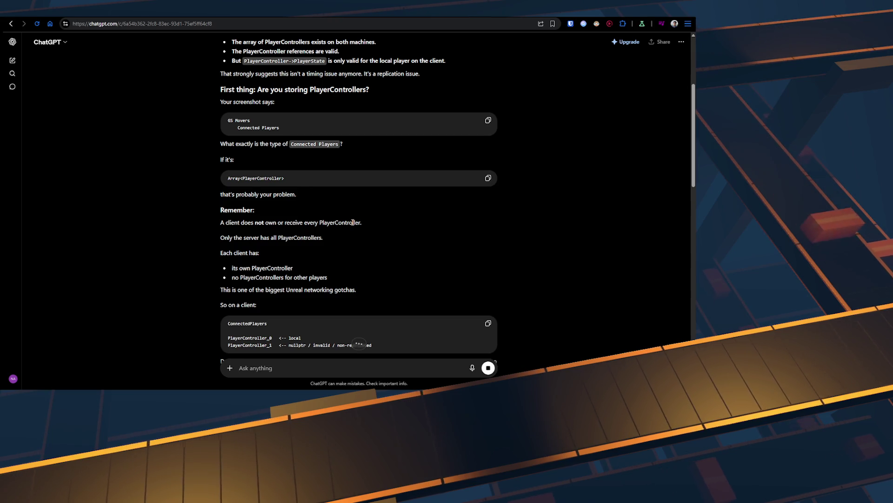
scroll(352, 222, "down", 2)
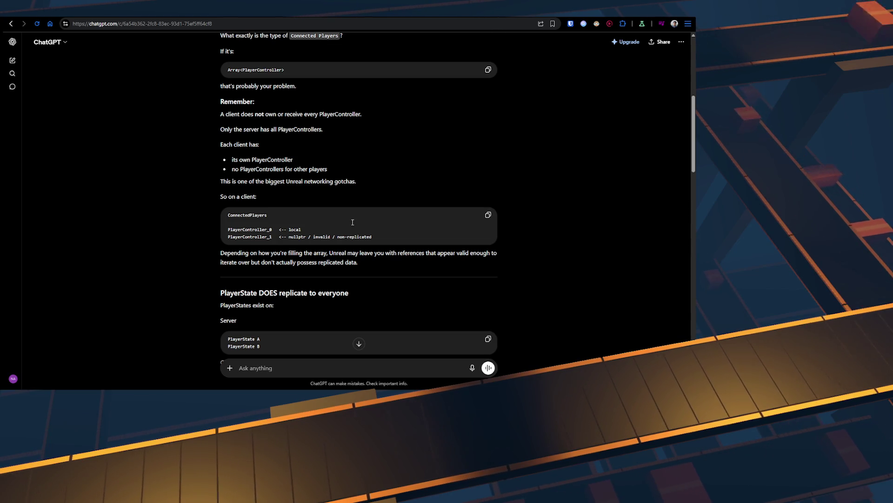
scroll(349, 222, "up", 3)
scroll(350, 222, "down", 5)
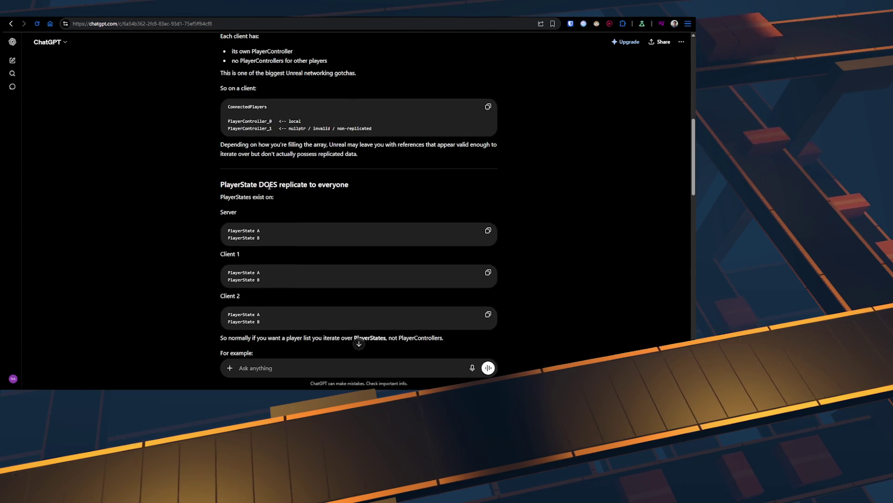
scroll(285, 186, "down", 2)
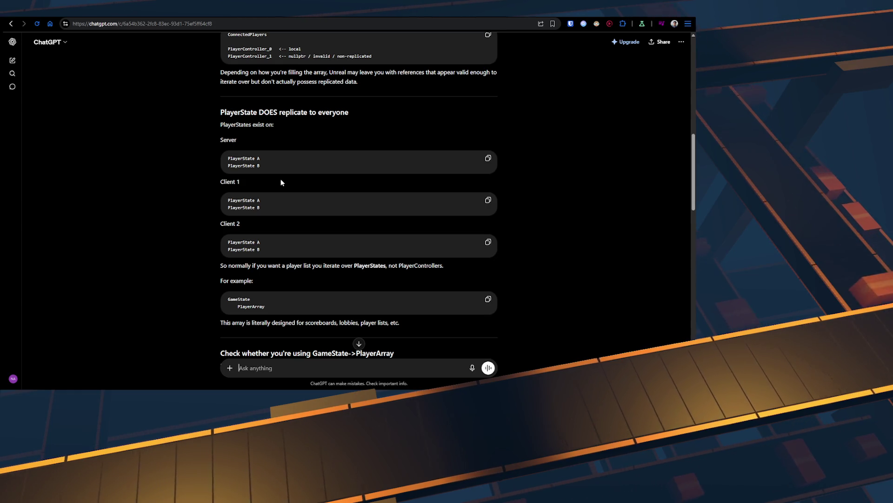
scroll(280, 182, "down", 2)
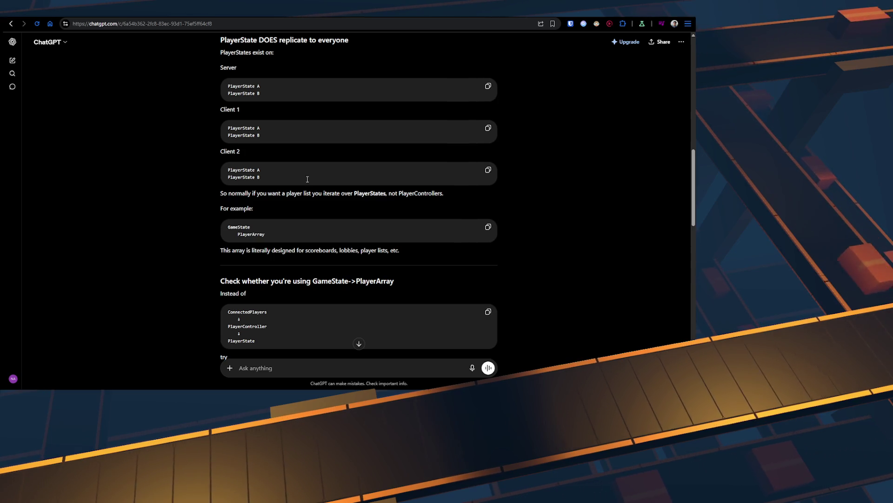
double_click(365, 192)
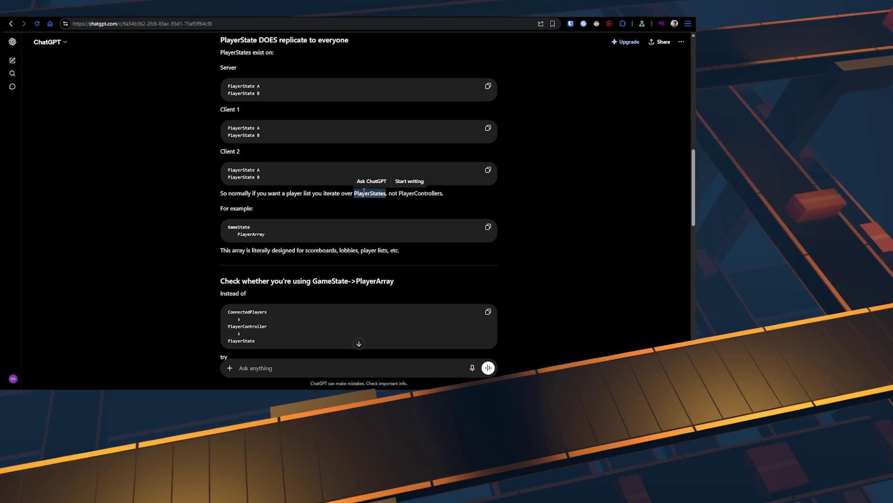
scroll(317, 223, "down", 1)
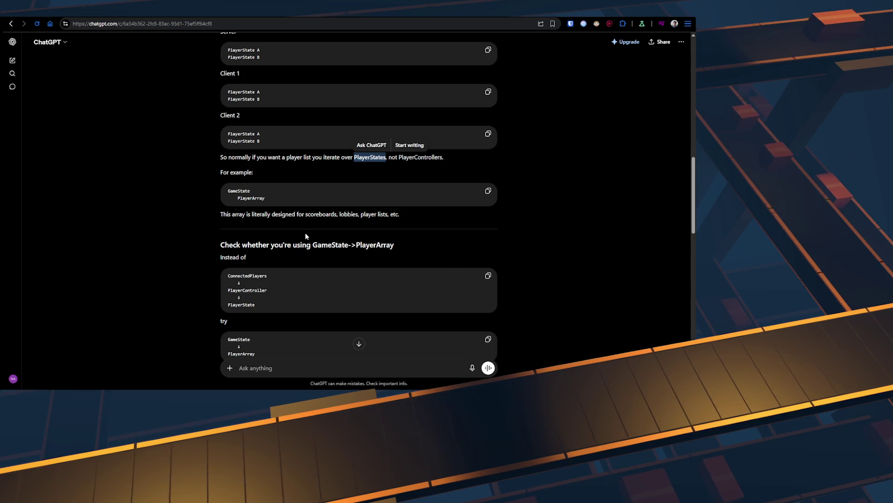
scroll(305, 236, "down", 3)
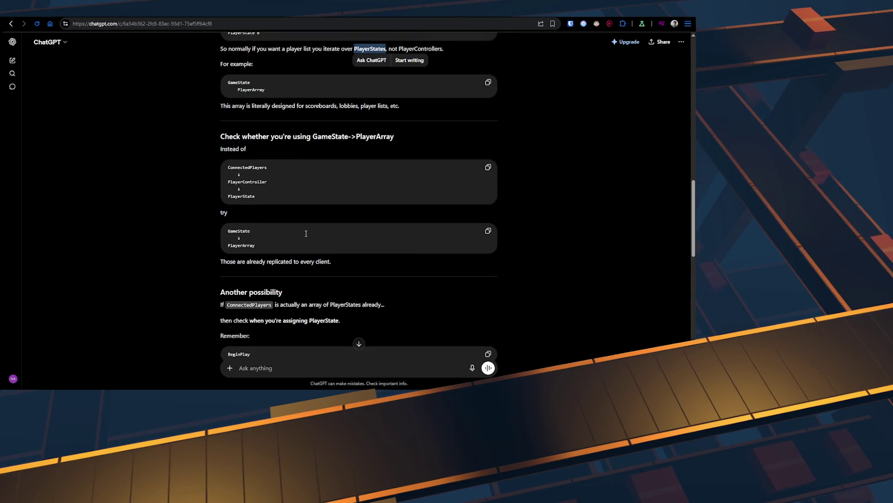
scroll(306, 233, "up", 3)
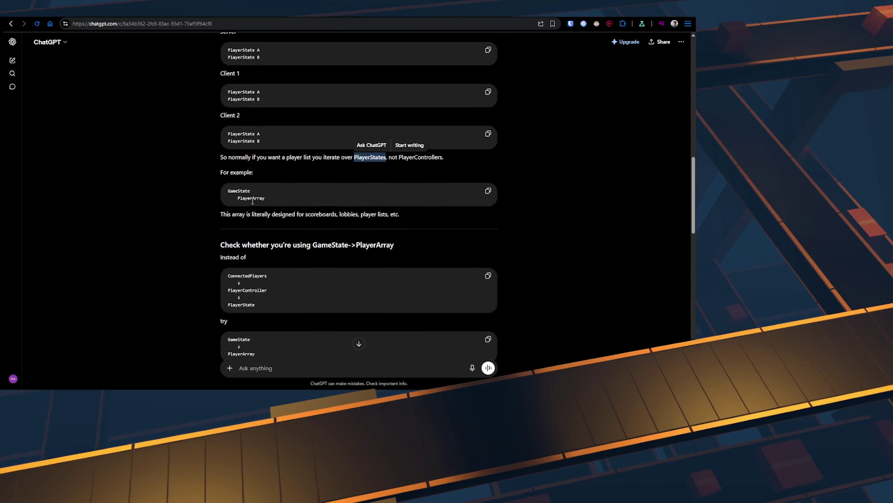
scroll(266, 212, "down", 9)
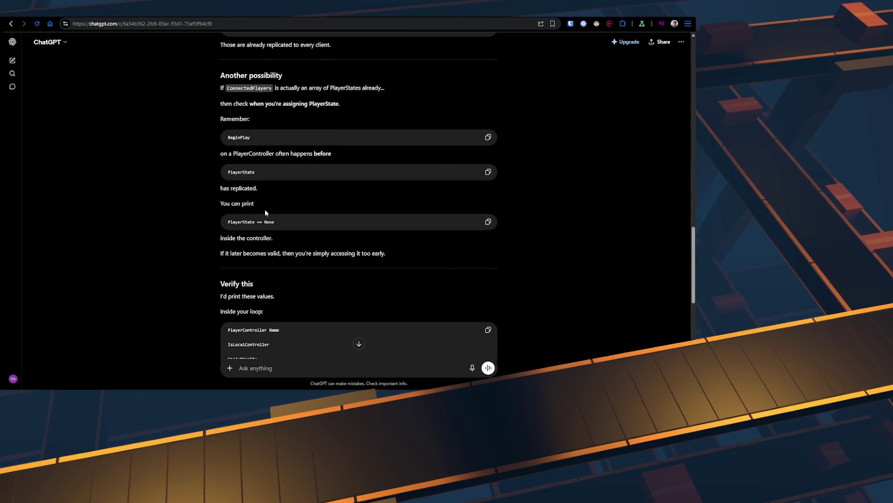
scroll(299, 200, "down", 10)
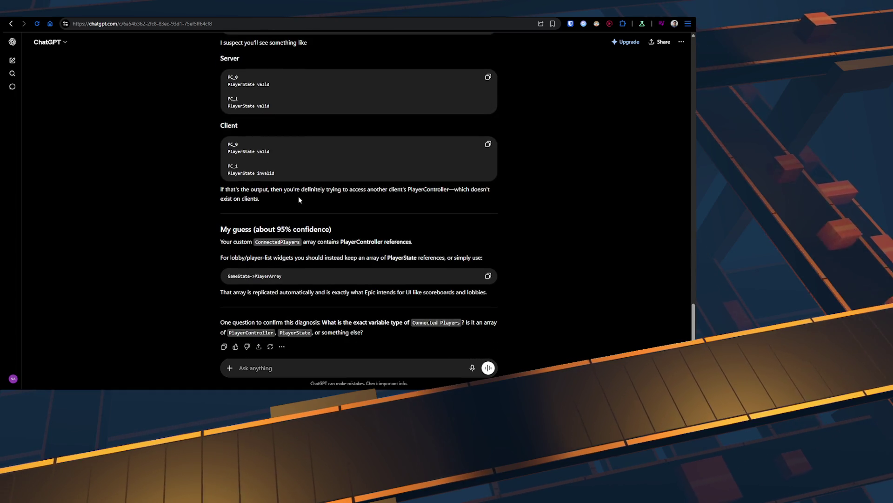
scroll(299, 200, "down", 1)
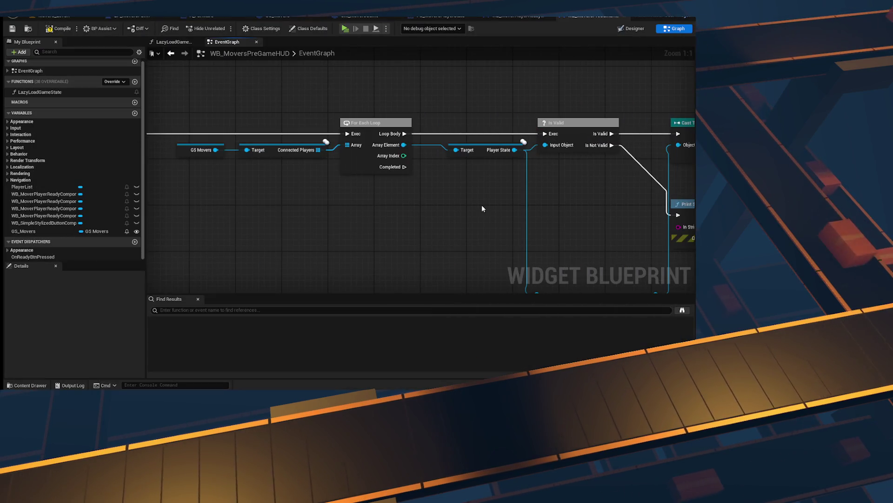
- Try a players node off GS Movers, then add a Get Game State node instead
scroll(482, 208, "down", 7)
scroll(601, 236, "up", 4)
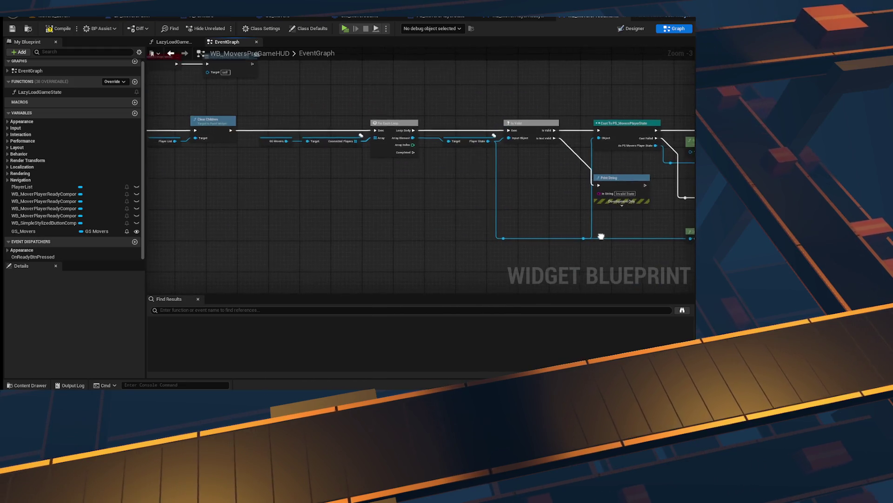
scroll(400, 205, "up", 2)
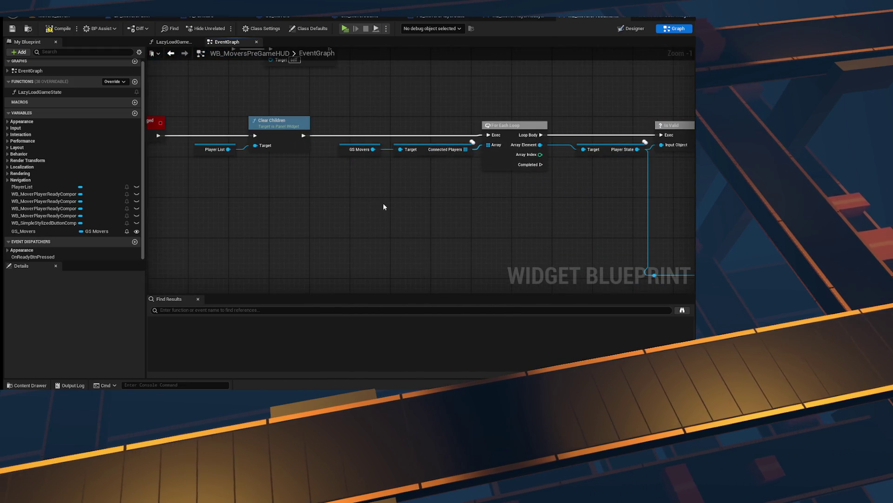
left_click_drag(372, 150, 406, 215)
type("pla")
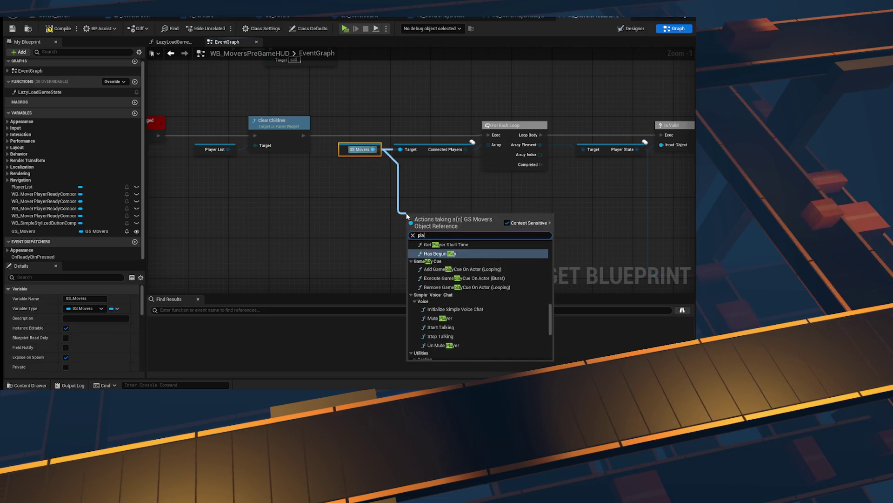
type("yers")
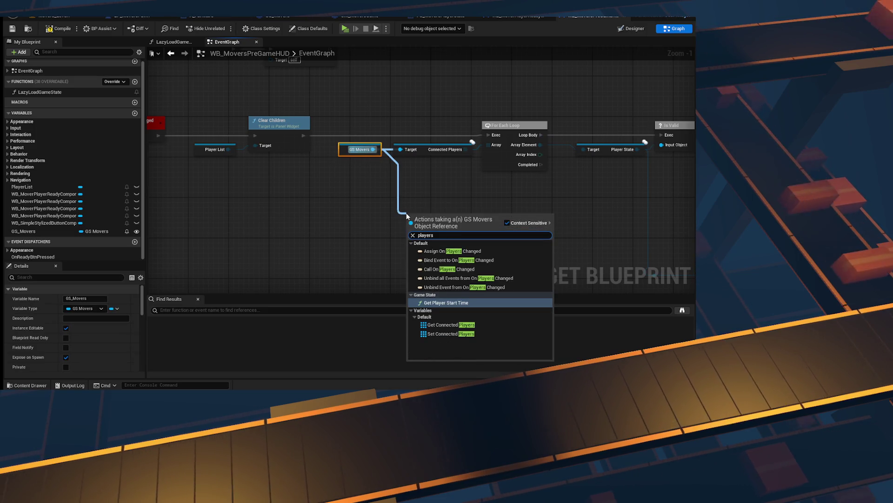
left_click(345, 172)
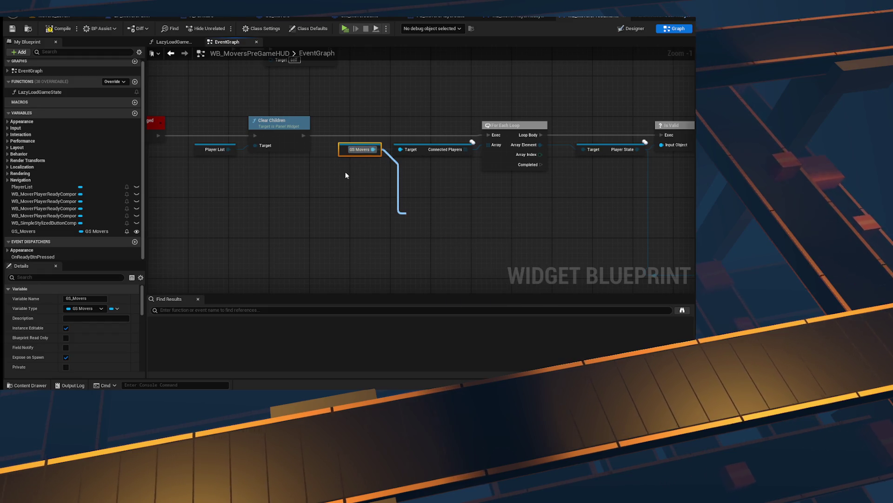
right_click(367, 191)
type("get game state")
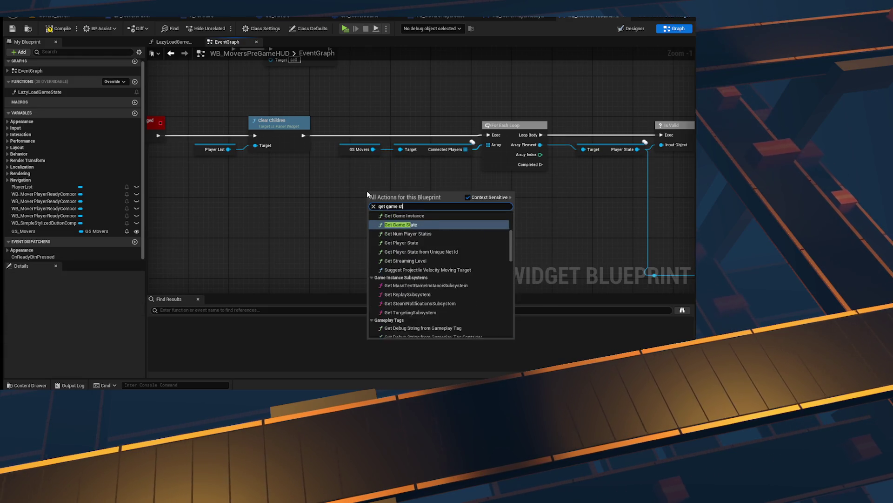
key("Return")
- Replace the Get Game State and Player Array pair with a Player Array getter wired from GS Movers
left_click_drag(408, 200, 445, 188)
type("player array")
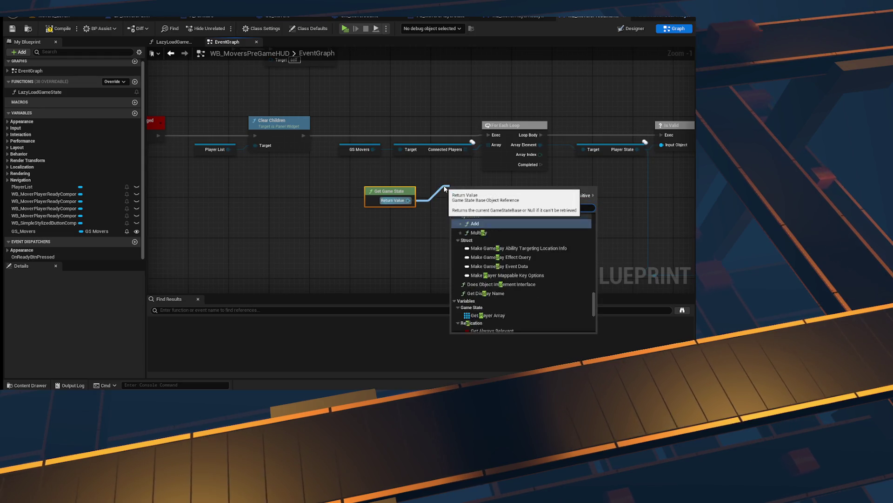
key("Return")
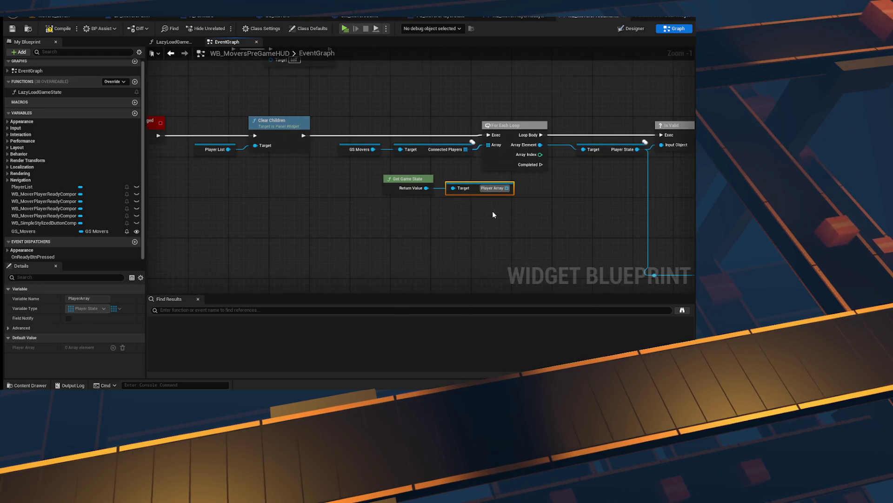
scroll(493, 211, "up", 1)
mouse_move(515, 225)
left_mouse_down()
mouse_move(423, 171)
mouse_move(372, 168)
mouse_move(379, 197)
left_mouse_up()
key("Delete")
type("player array")
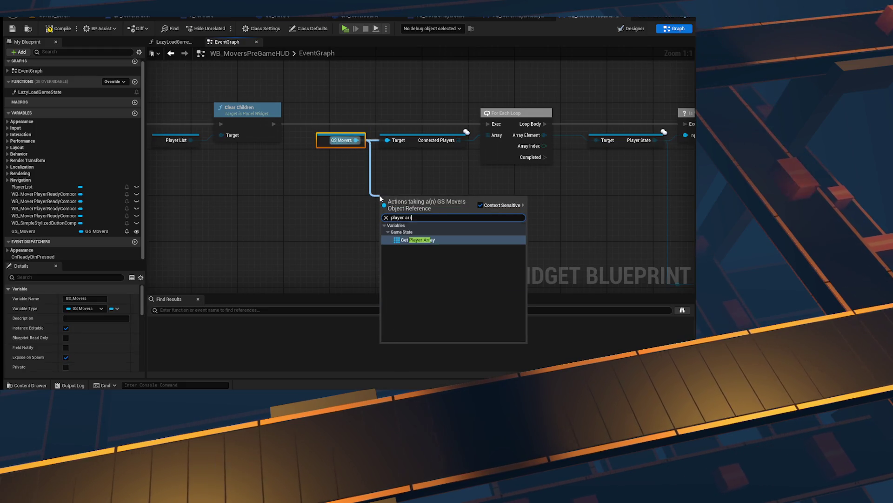
key("Return")
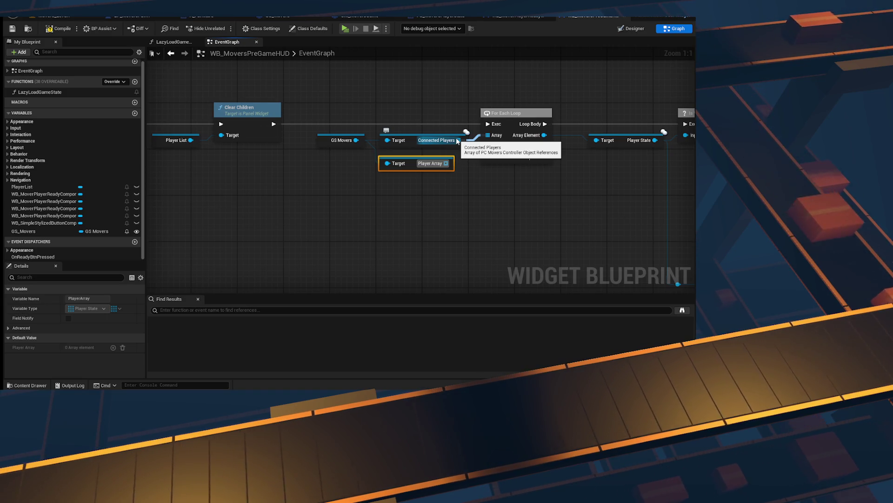
- Delete Connected Players and the Player State getter, and feed Player Array into the For Each Loop
left_click_drag(447, 148, 447, 148)
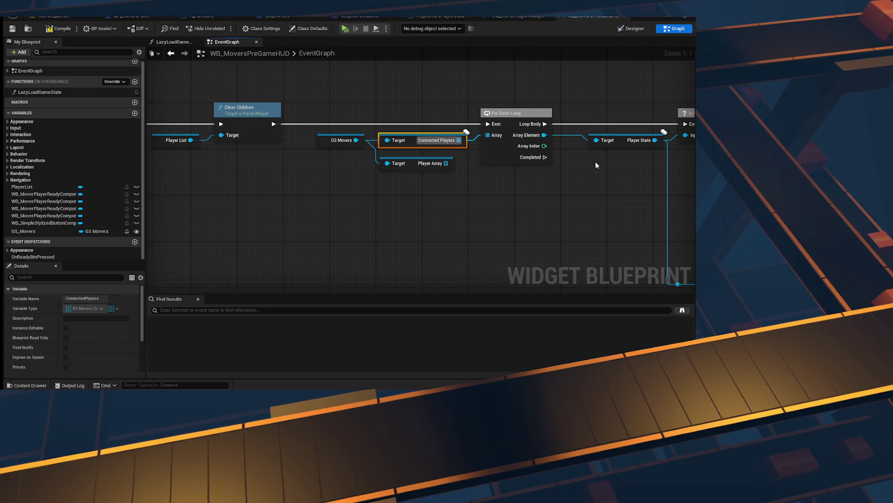
key("Delete")
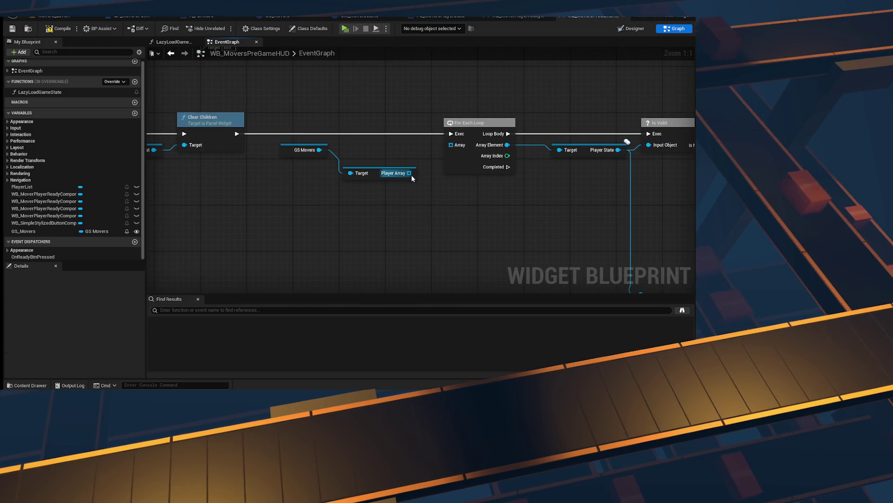
left_click_drag(412, 177, 356, 199)
mouse_move(475, 216)
left_mouse_down()
mouse_move(365, 217)
mouse_move(341, 183)
mouse_move(369, 183)
mouse_move(398, 205)
left_mouse_up()
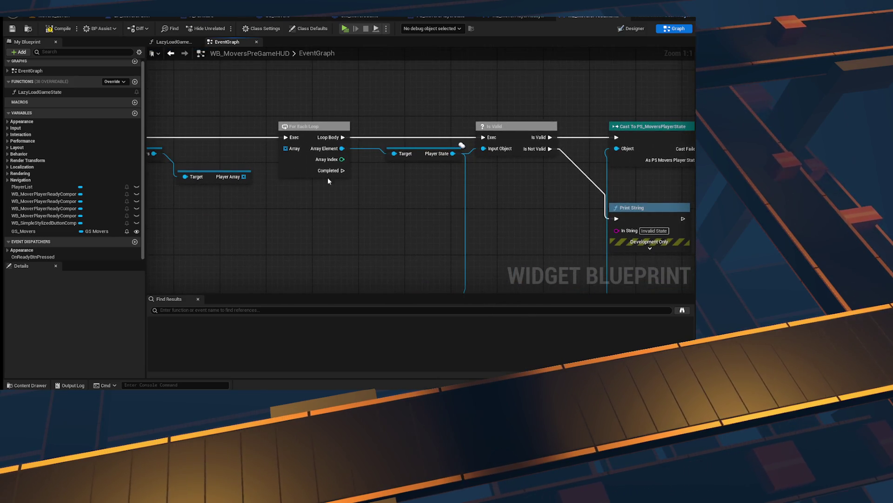
mouse_move(342, 149)
left_mouse_down()
mouse_move(347, 242)
mouse_move(412, 227)
left_mouse_up()
left_click_drag(244, 177, 286, 148)
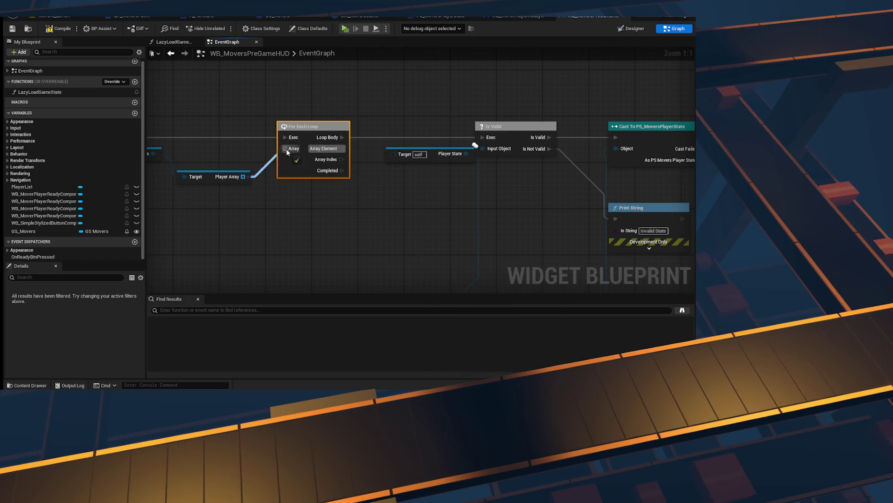
mouse_move(408, 126)
left_mouse_down()
mouse_move(343, 126)
mouse_move(379, 222)
left_mouse_up()
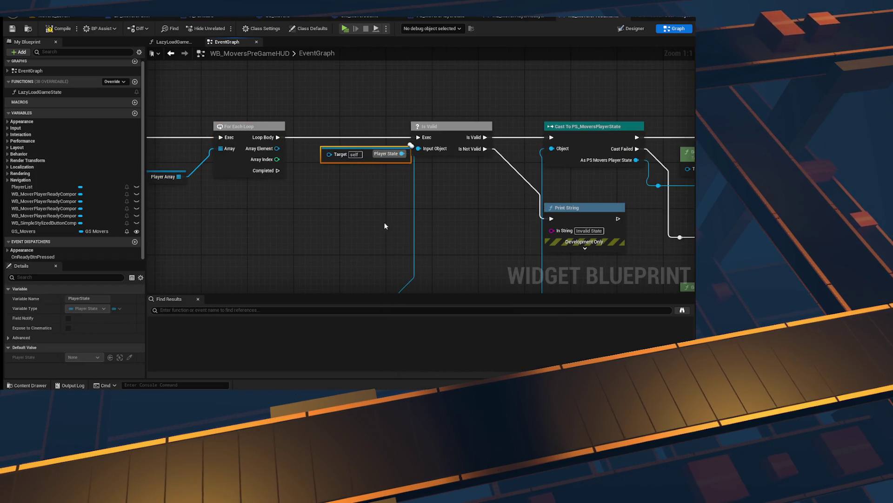
key("Delete")
- Wire Array Element into Is Valid and the reroute feeding the cast, then compile the widget
left_click_drag(408, 84, 460, 217)
mouse_move(276, 148)
left_mouse_down()
mouse_move(421, 149)
mouse_move(342, 166)
mouse_move(421, 150)
left_mouse_up()
scroll(429, 173, "down", 2)
left_click(420, 232)
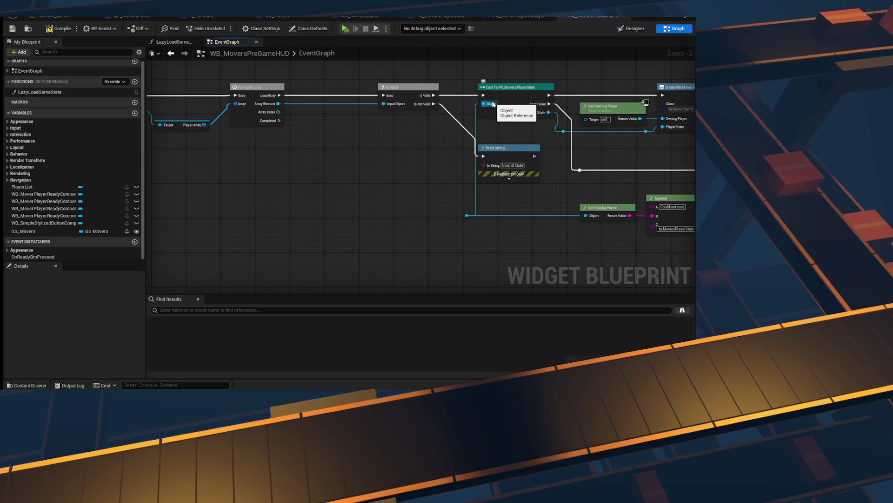
mouse_move(279, 103)
left_mouse_down()
mouse_move(382, 184)
mouse_move(466, 215)
left_mouse_up()
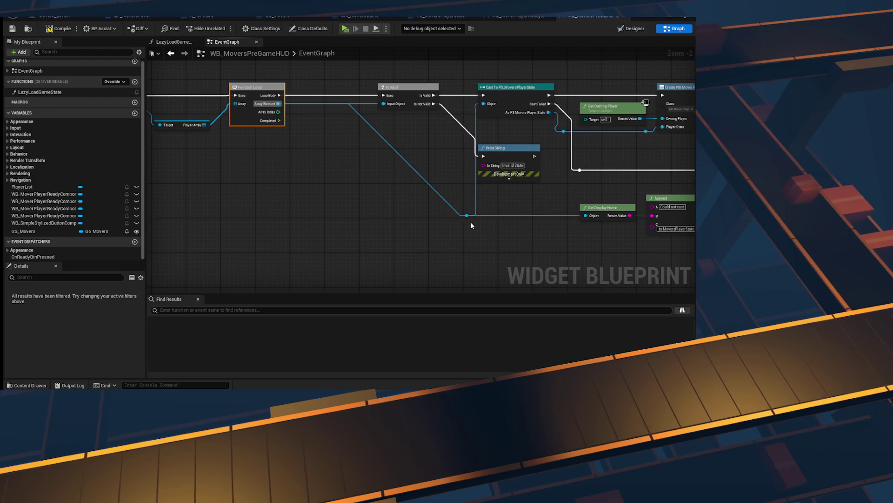
left_click(466, 215)
left_click(507, 177)
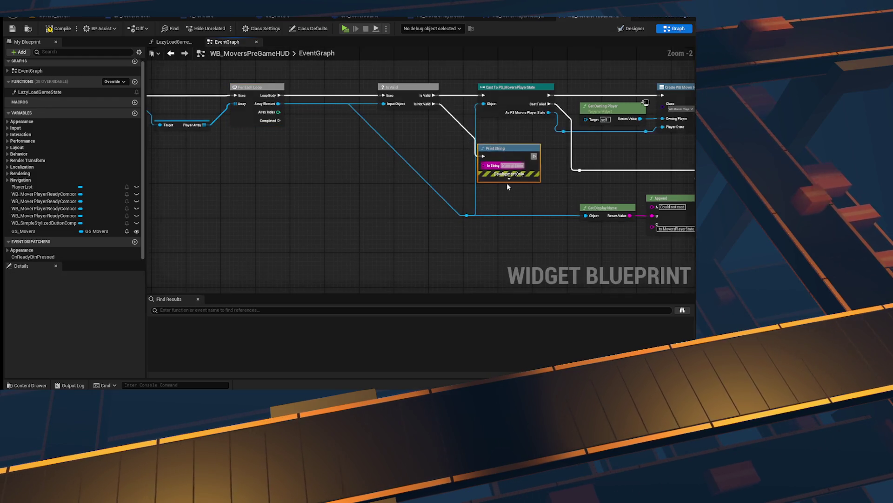
scroll(270, 143, "up", 2)
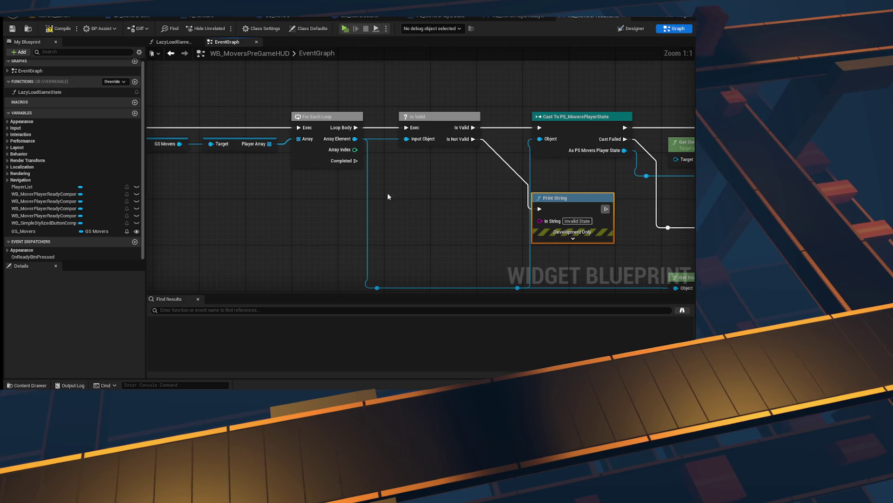
left_click_drag(387, 193, 210, 184)
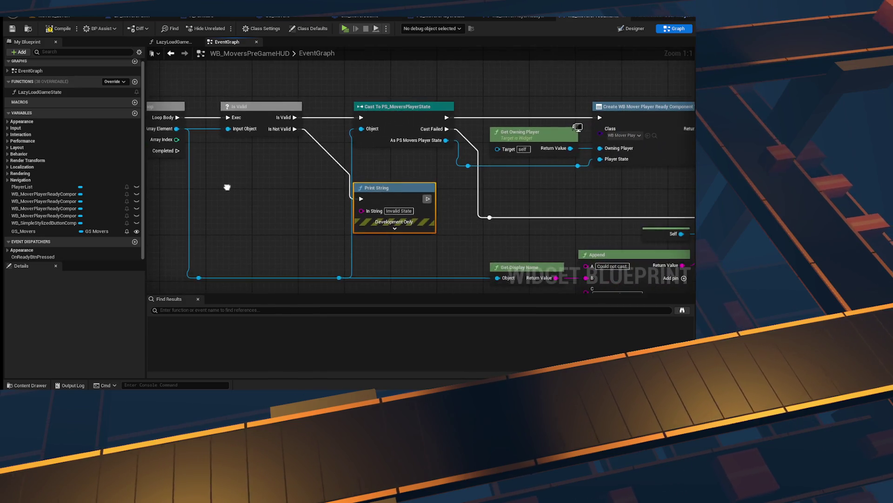
left_click(13, 29)
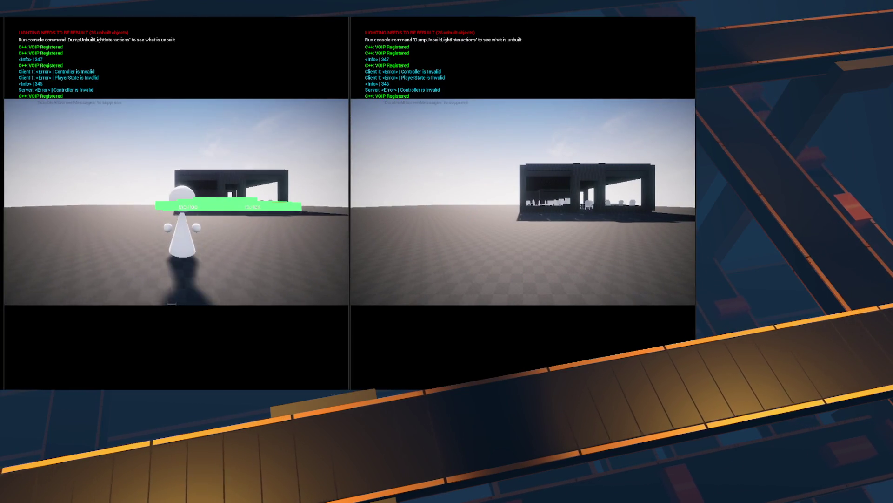
- Play-test with two clients, moving a character, and check both players appear in the PLAYERS list
key("s")
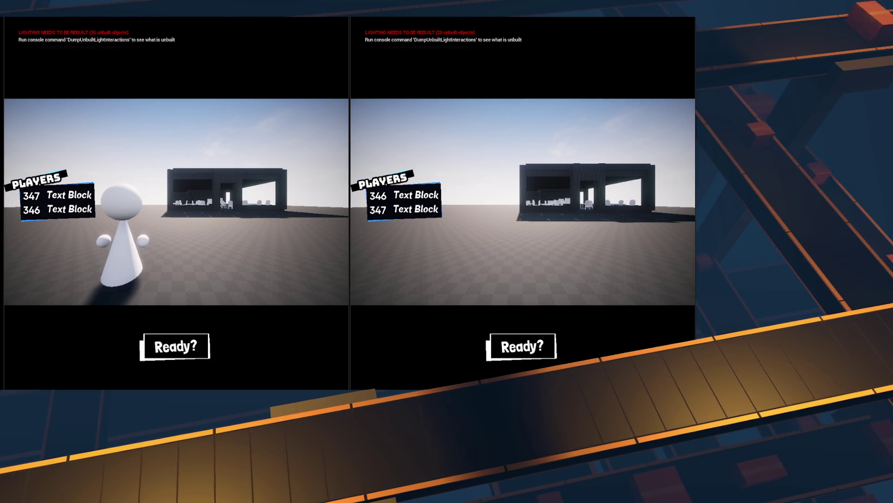
scroll(226, 197, "down", 3)
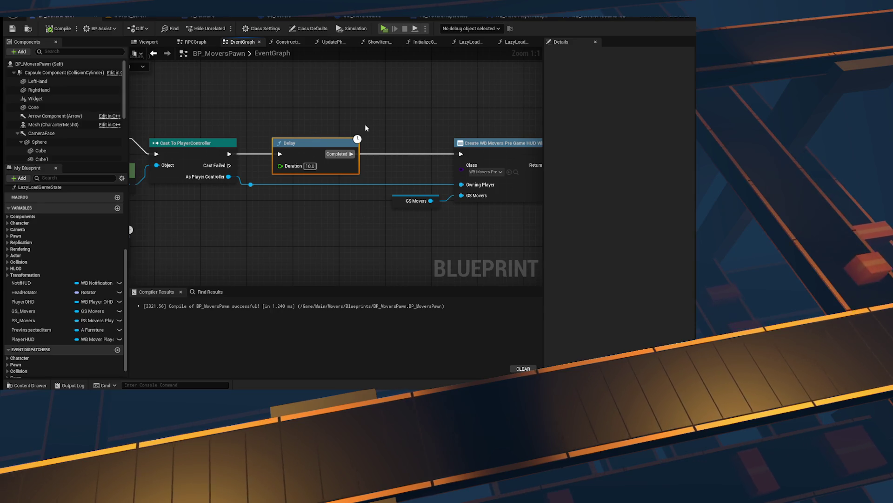
- Delete the 10-second Delay in BP_MoversPawn, compile and save, and play-test two side-by-side windows
key("Delete")
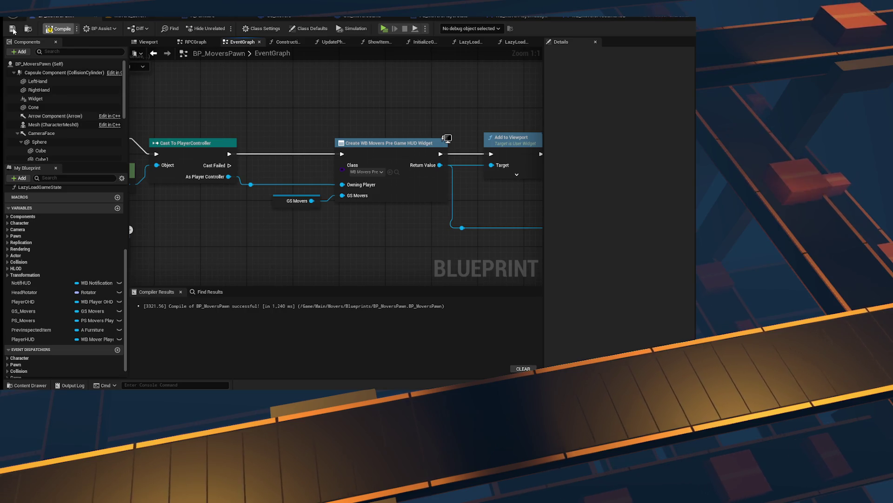
left_click(13, 29)
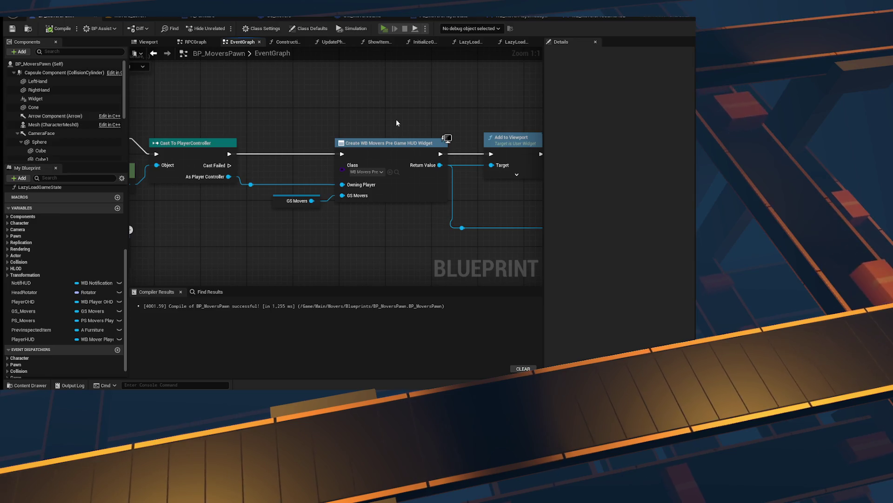
key("alt+p")
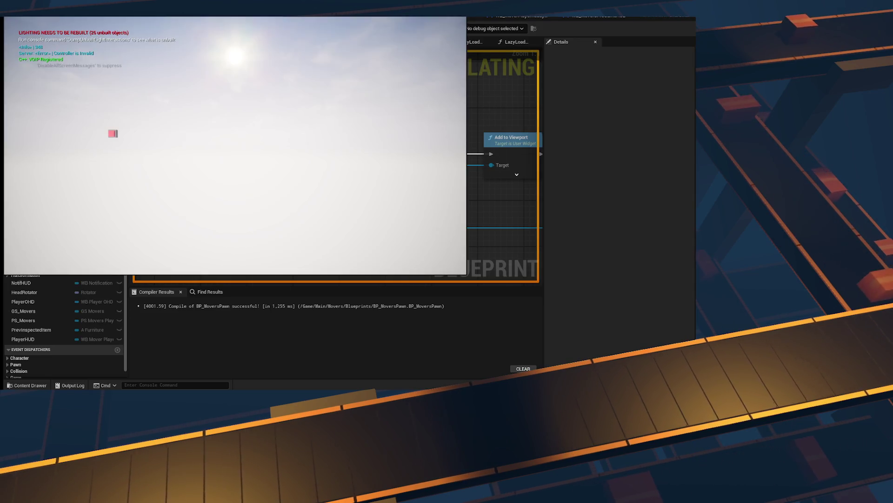
key("super+Right")
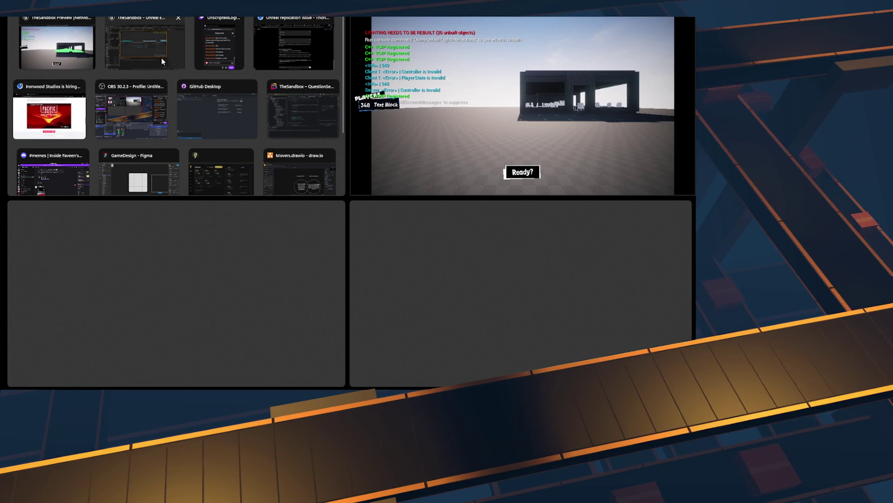
left_click(93, 61)
left_click(384, 99)
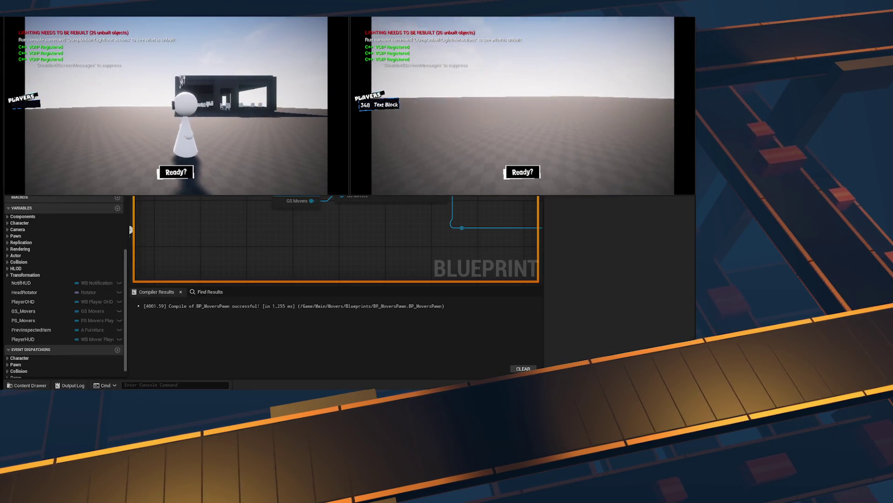
key("Escape")
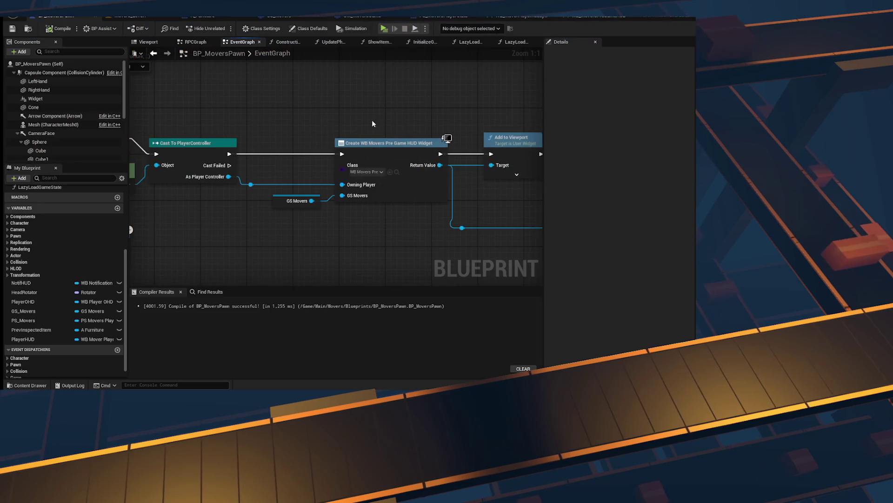
scroll(244, 135, "down", 2)
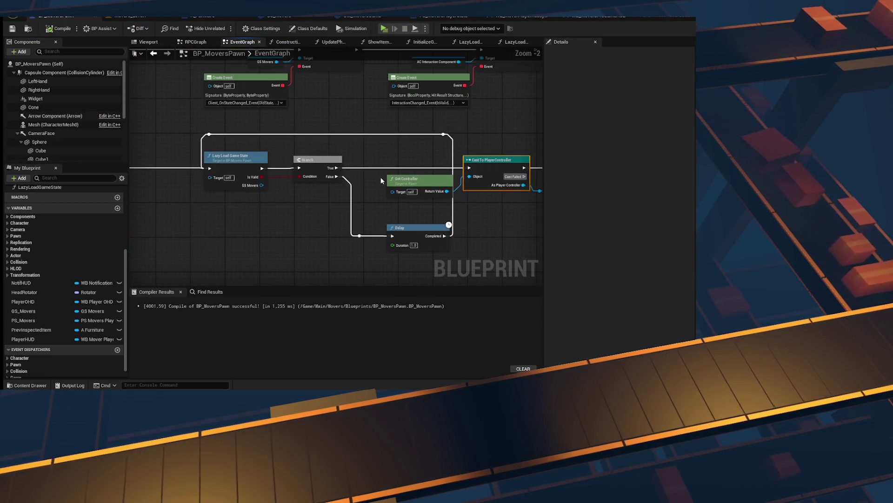
left_click_drag(508, 183, 176, 155)
scroll(341, 187, "up", 2)
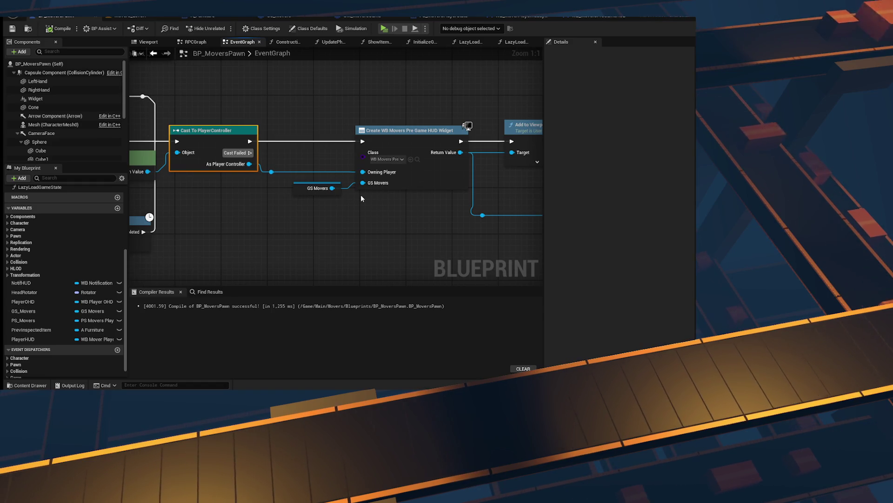
left_click_drag(363, 197, 380, 196)
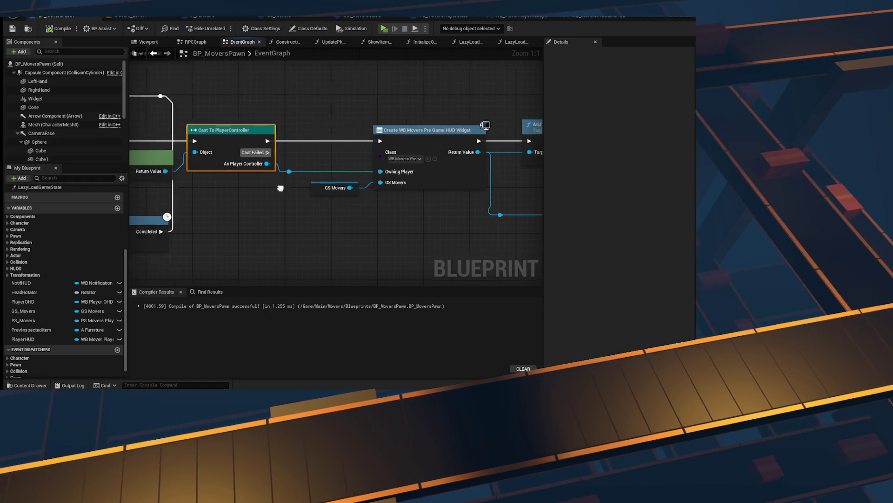
left_click_drag(168, 154, 491, 203)
left_click_drag(187, 186, 406, 187)
mouse_move(497, 194)
left_mouse_down()
mouse_move(243, 186)
mouse_move(143, 199)
mouse_move(260, 192)
mouse_move(155, 201)
mouse_move(299, 203)
mouse_move(393, 106)
mouse_move(400, 220)
left_mouse_up()
scroll(233, 200, "down", 3)
mouse_move(180, 226)
left_mouse_down()
mouse_move(183, 112)
mouse_move(326, 140)
mouse_move(395, 128)
mouse_move(361, 87)
mouse_move(196, 70)
left_mouse_up()
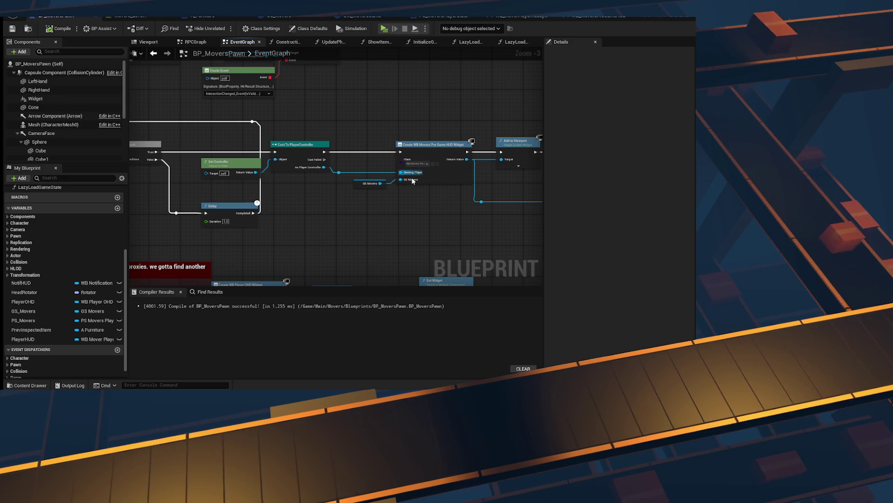
scroll(412, 181, "up", 3)
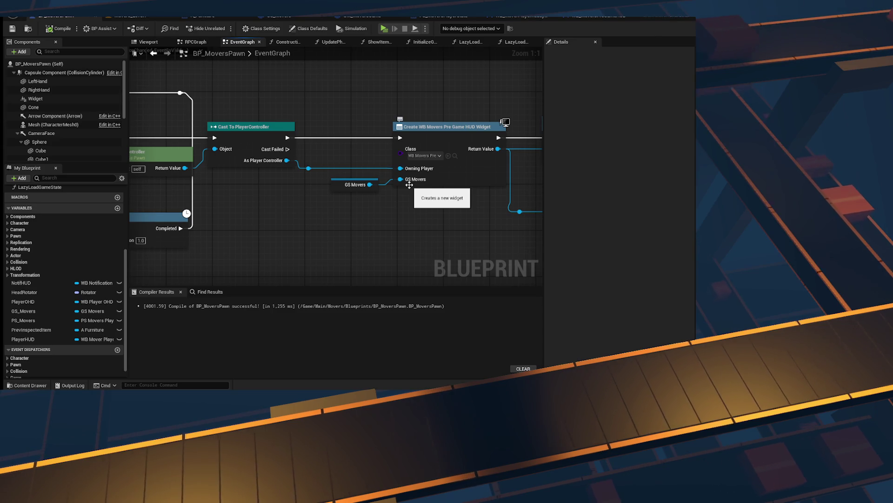
mouse_move(342, 201)
left_mouse_down()
mouse_move(428, 243)
mouse_move(268, 200)
left_mouse_up()
mouse_move(321, 232)
left_mouse_down()
mouse_move(241, 233)
mouse_move(361, 219)
mouse_move(613, 233)
left_mouse_up()
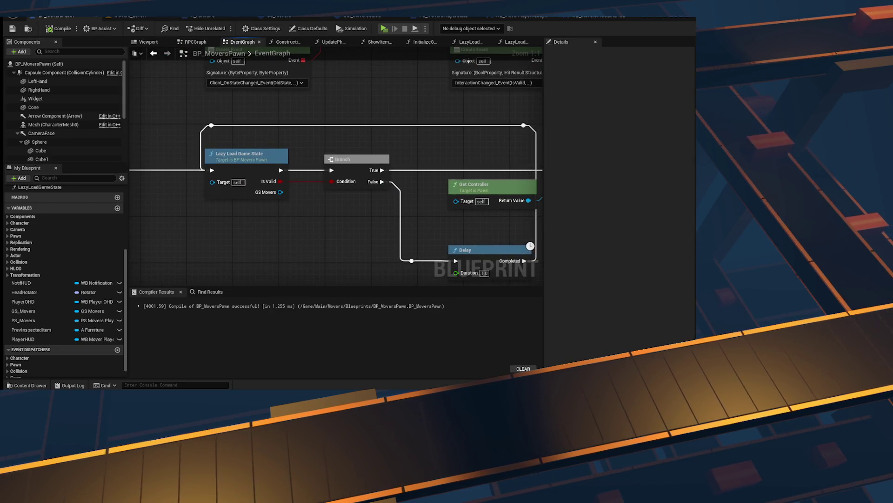
mouse_move(524, 230)
left_mouse_down()
mouse_move(198, 189)
mouse_move(161, 193)
left_mouse_up()
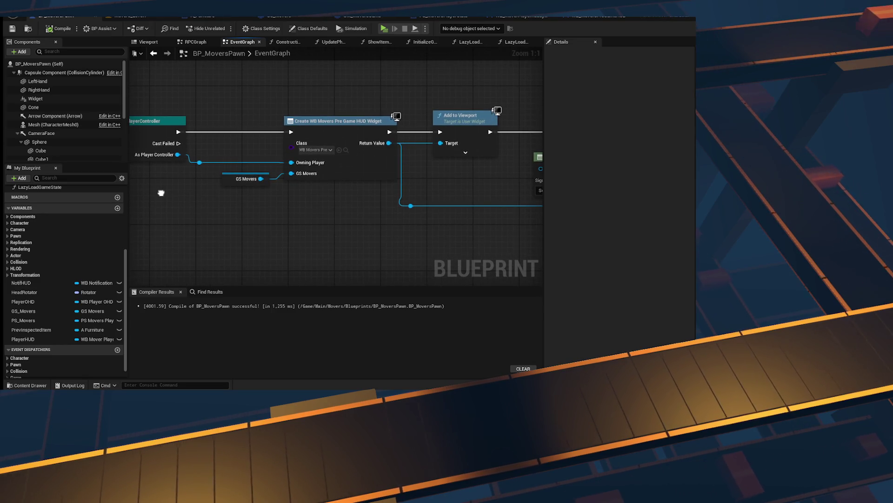
mouse_move(382, 216)
left_mouse_down()
mouse_move(201, 212)
mouse_move(543, 193)
left_mouse_up()
left_click_drag(488, 195, 433, 218)
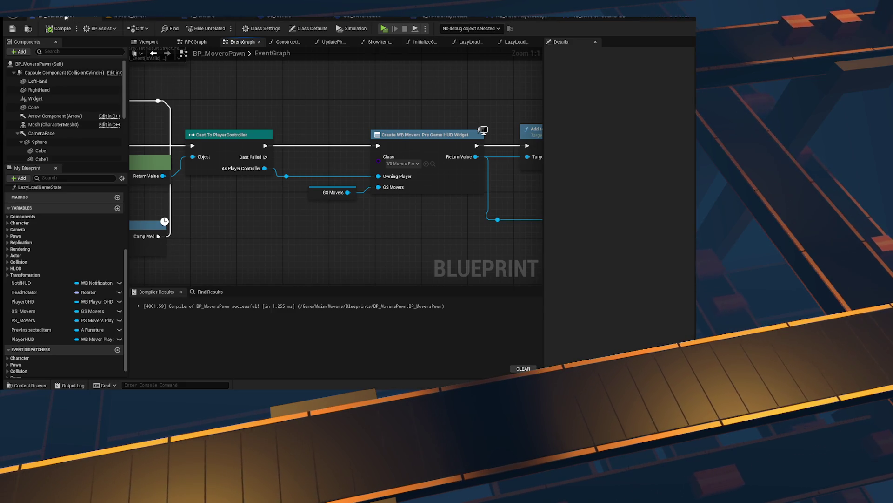
left_click_drag(66, 17, 135, 18)
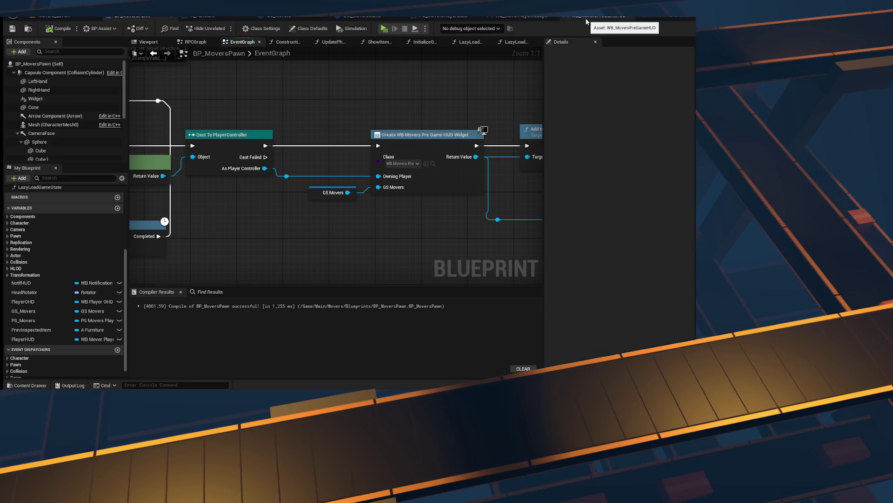
- Review WB_MoversPreGameHUD's OnPlayersChanged player-list logic and Event Construct binding to GS Movers
left_click(586, 21)
scroll(298, 124, "down", 3)
scroll(370, 158, "up", 4)
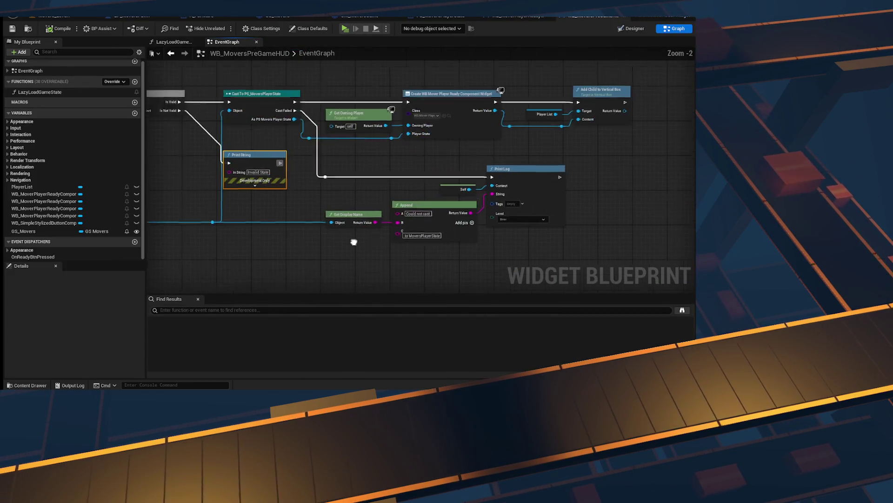
left_click_drag(354, 242, 495, 192)
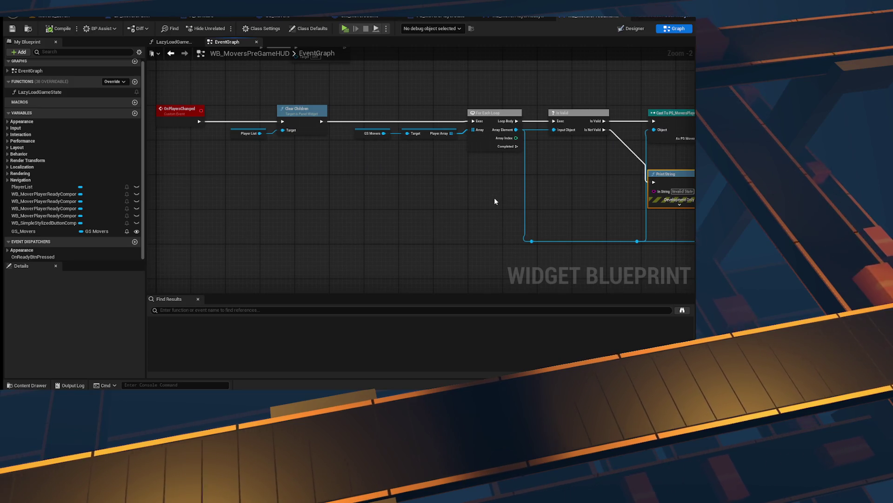
left_click_drag(479, 189, 456, 191)
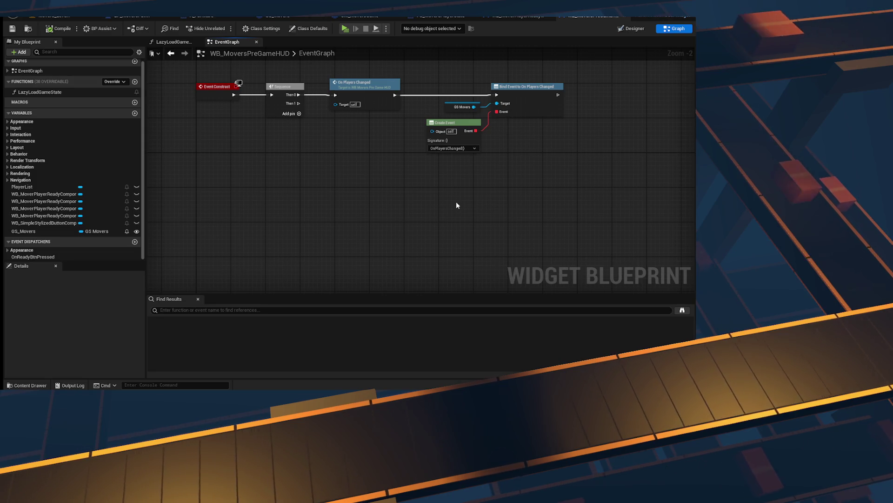
left_click(518, 15)
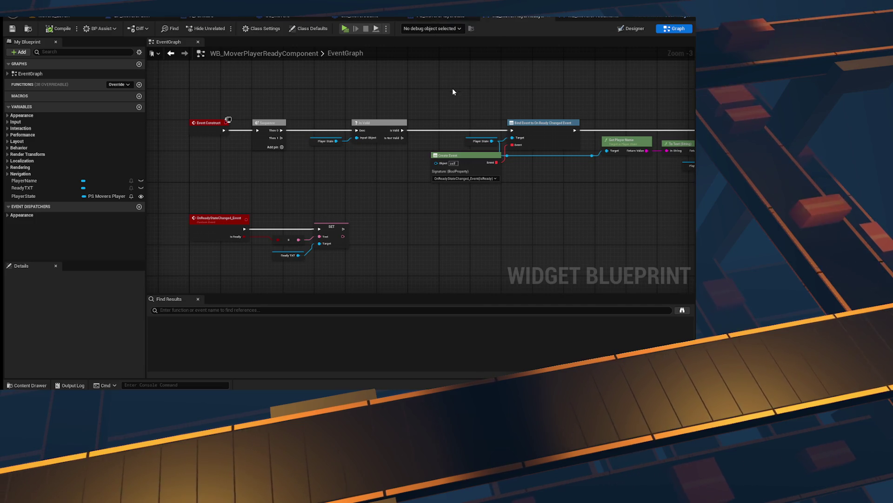
left_click(520, 18)
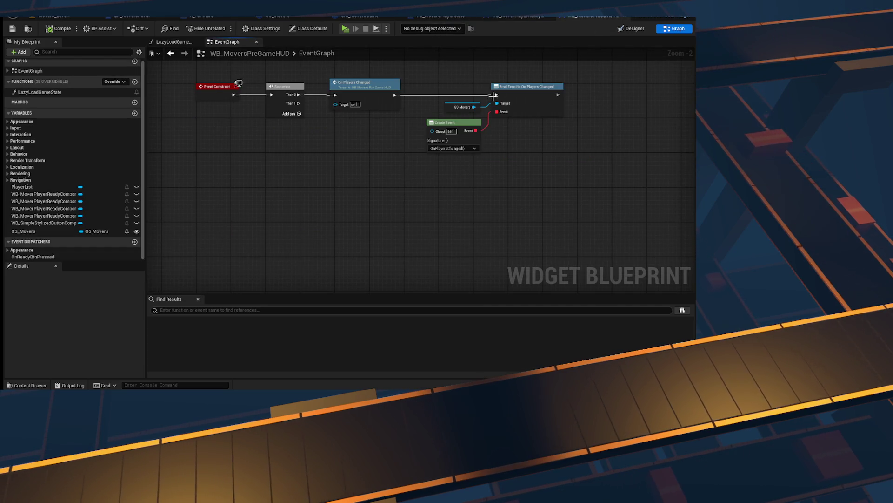
left_click_drag(419, 159, 518, 78)
- Switch to the GS_Movers game state blueprint's event graph
left_click(498, 19)
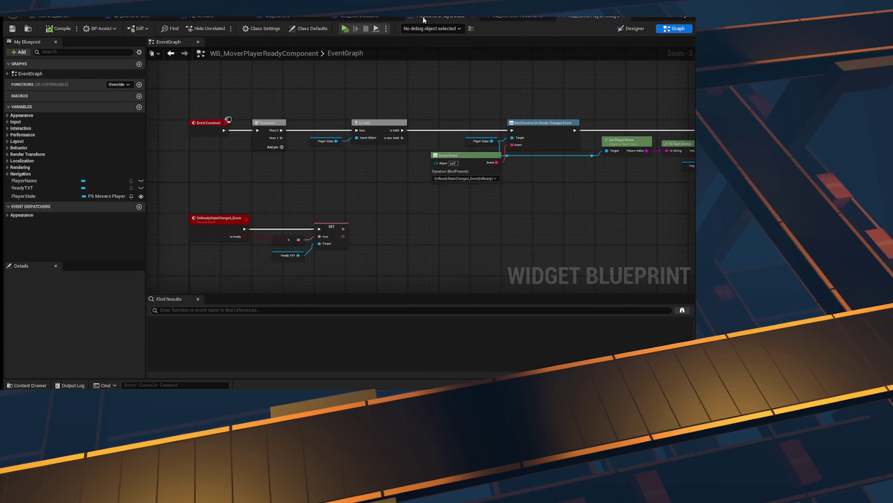
left_click(423, 15)
left_click(269, 18)
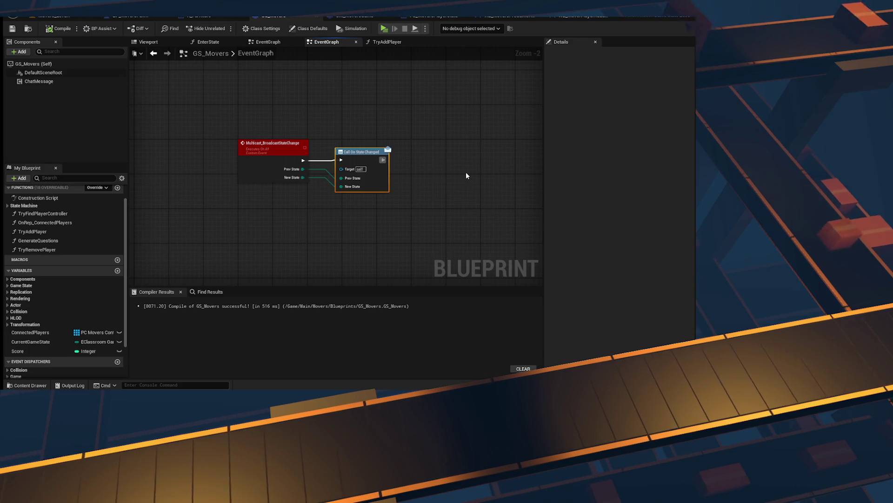
- Look over GS_Movers' Event Tick and broadcast nodes, then open TryAddPlayer and OnRep_ConnectedPlayers
left_click_drag(466, 172, 461, 60)
left_click_drag(342, 279, 375, 159)
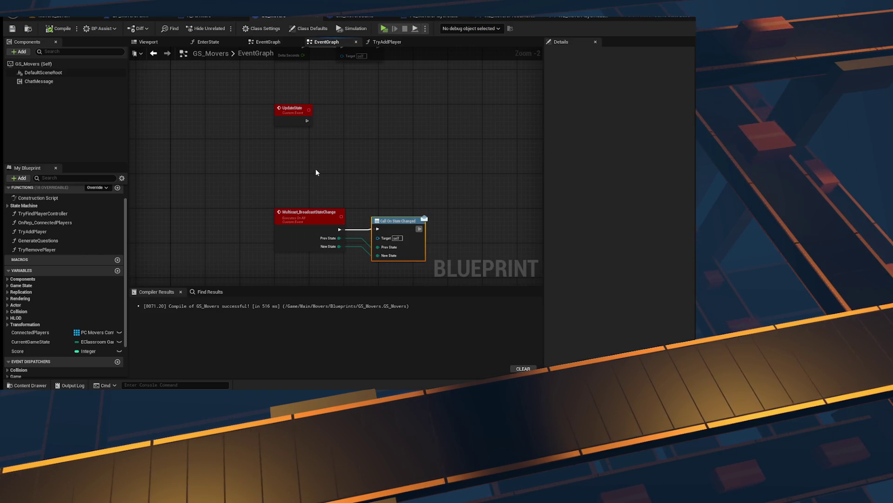
left_click_drag(315, 174, 280, 317)
scroll(48, 297, "down", 2)
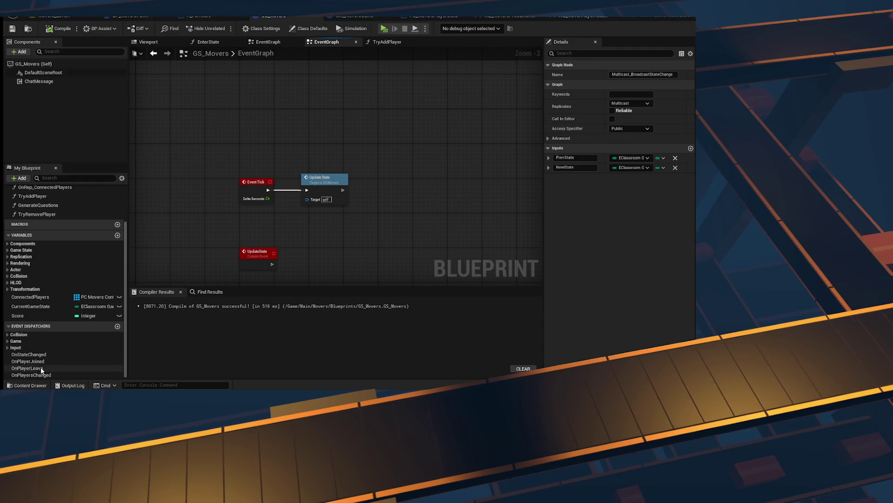
left_click_drag(312, 224, 325, 115)
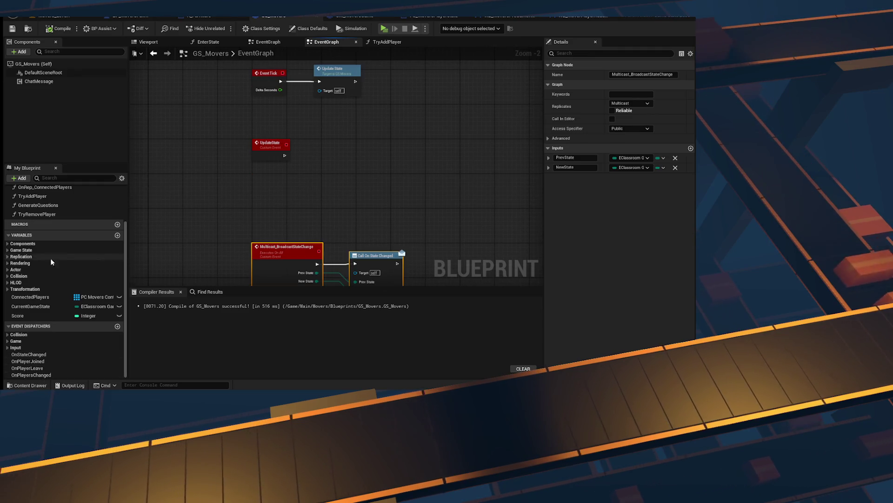
left_click_drag(237, 167, 236, 227)
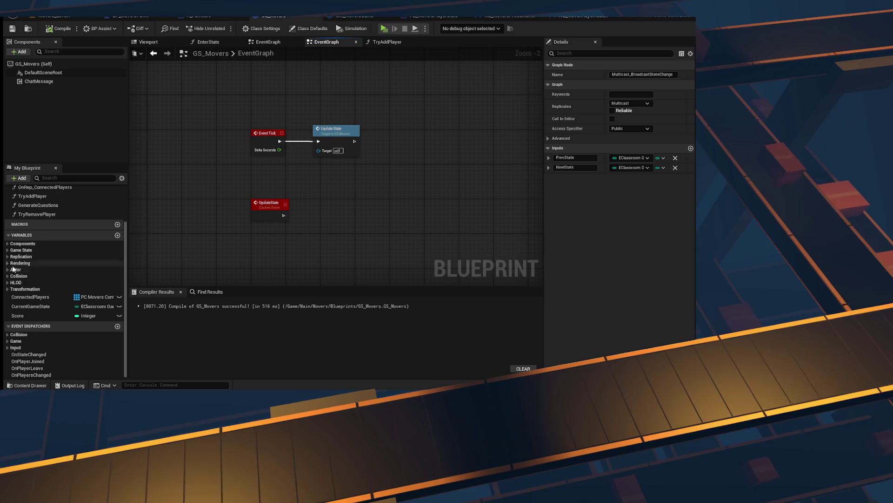
scroll(44, 224, "up", 3)
double_click(33, 242)
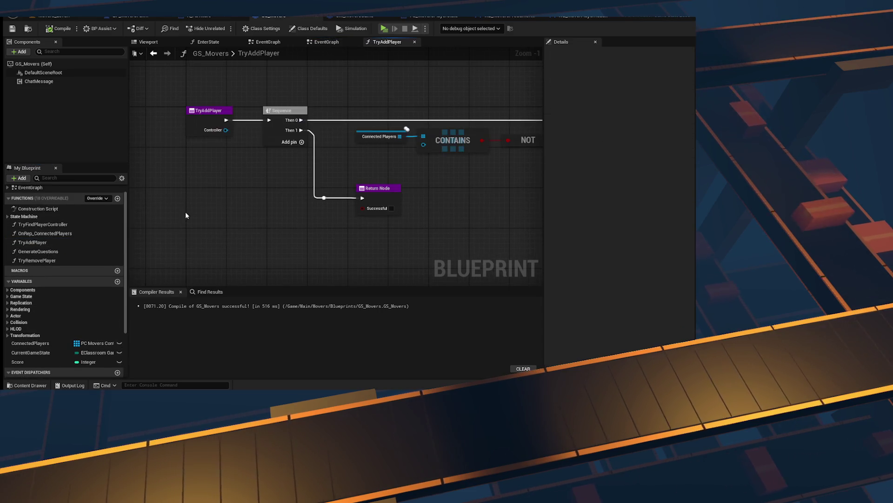
double_click(76, 236)
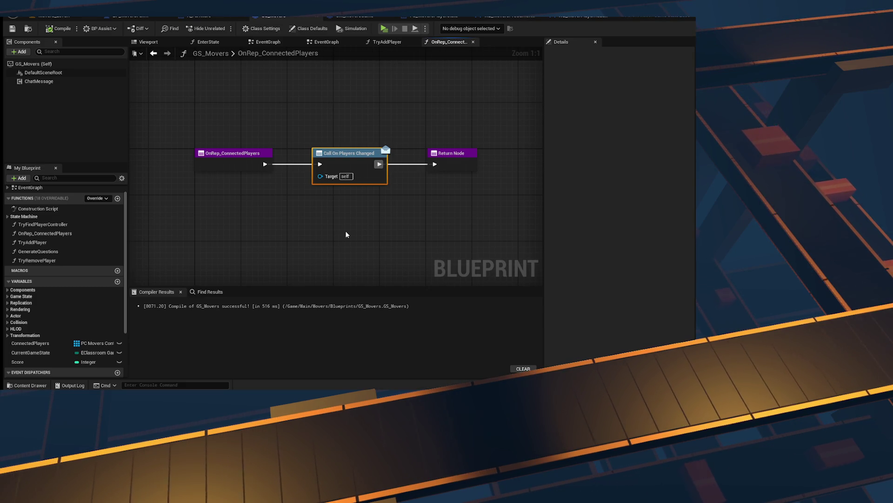
- Compile GS_Movers and break the wire into the OnRep_ConnectedPlayers Return Node
mouse_move(351, 223)
left_mouse_down()
mouse_move(374, 191)
mouse_move(341, 253)
mouse_move(308, 136)
left_mouse_up()
mouse_move(474, 208)
left_mouse_down()
mouse_move(466, 176)
mouse_move(422, 124)
left_mouse_up()
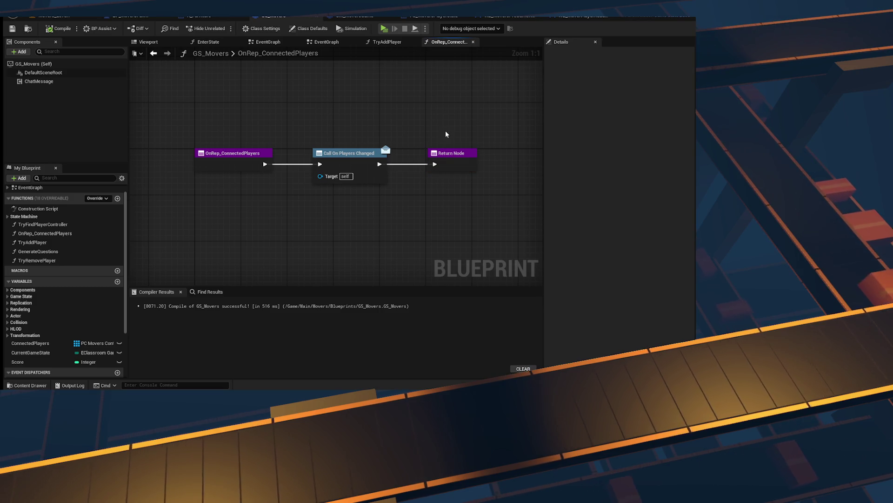
right_click(449, 157)
left_click(433, 200)
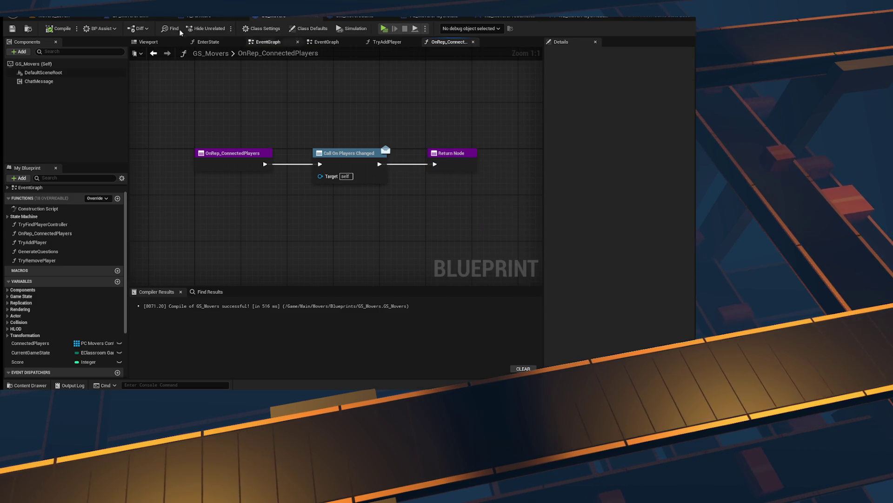
left_click(442, 158)
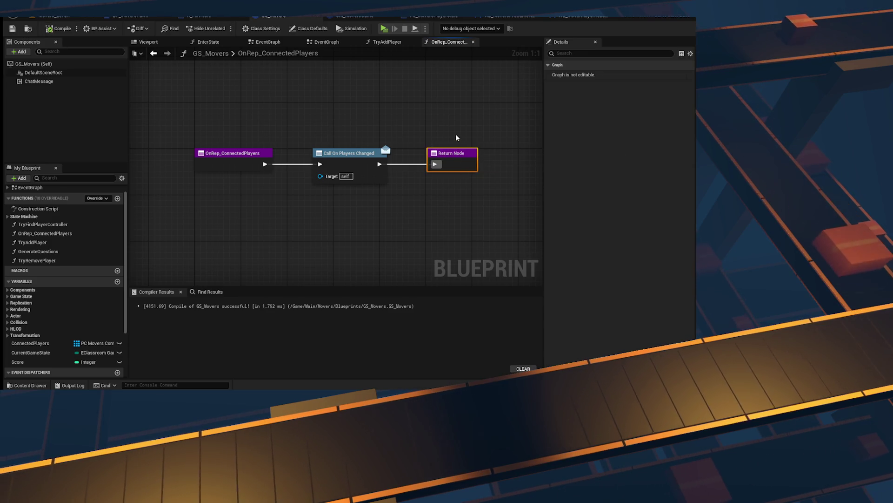
left_click(456, 137)
left_click(450, 161)
left_click(435, 164, "alt")
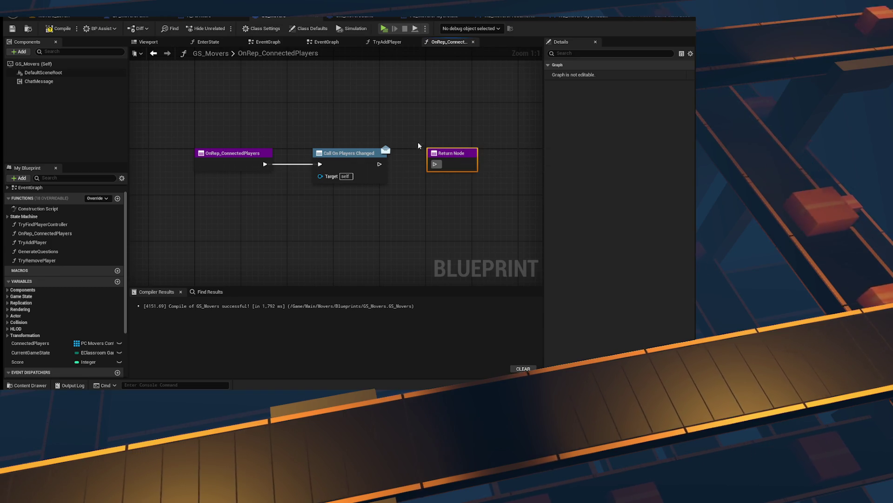
left_click_drag(468, 112, 461, 184)
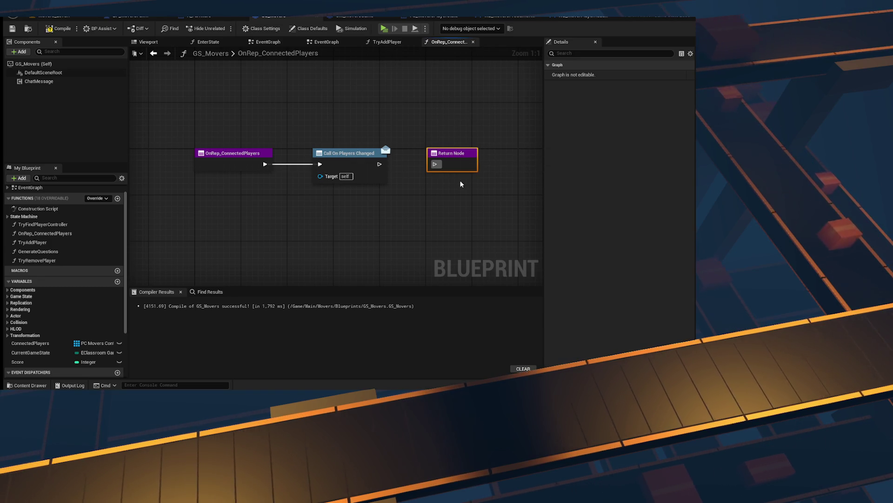
- Insert a Sequence node after OnRep_ConnectedPlayers and delete the On Players Changed call
left_click(320, 163, "alt")
left_click_drag(344, 154, 360, 199)
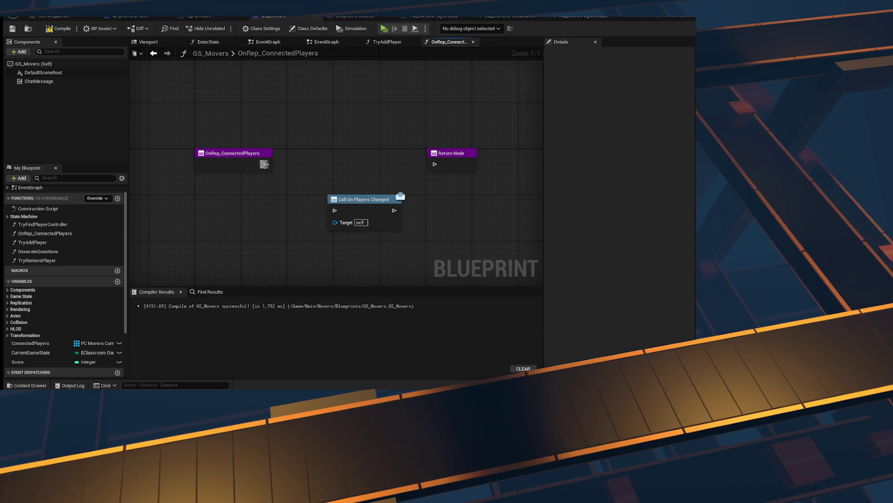
left_click_drag(265, 164, 514, 161)
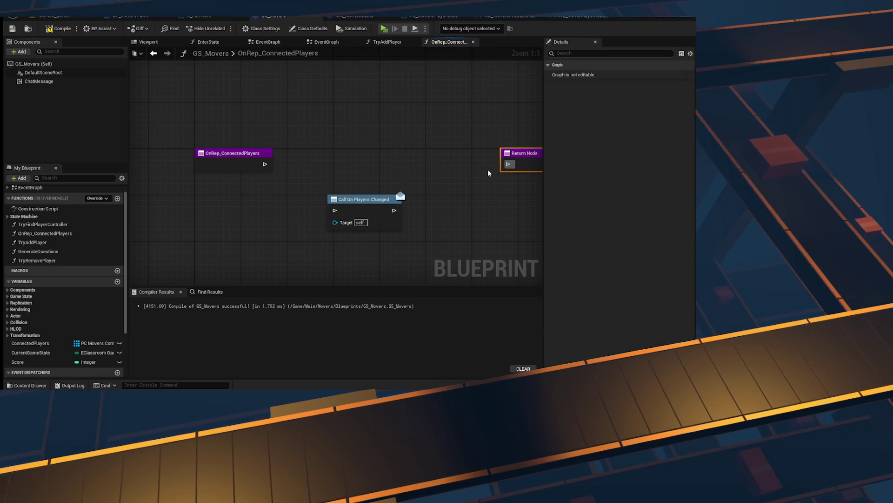
left_click_drag(368, 199, 380, 152)
left_click(310, 154)
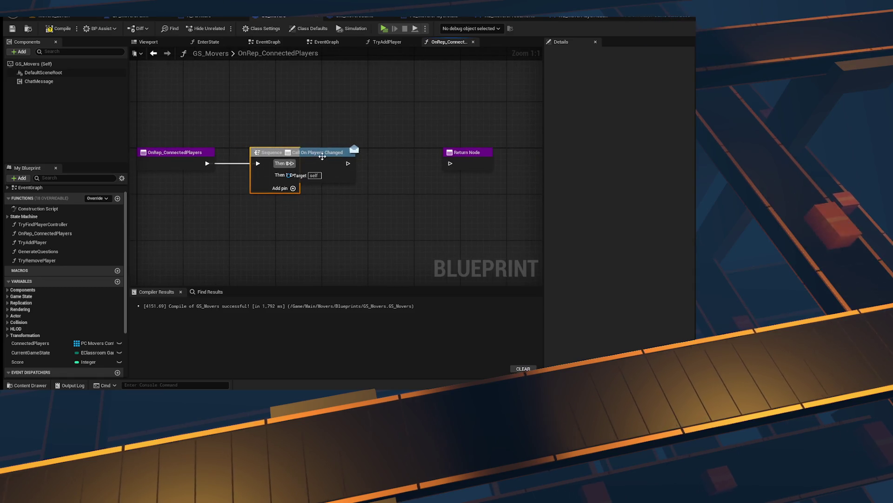
left_click_drag(321, 158, 384, 180)
key("Delete")
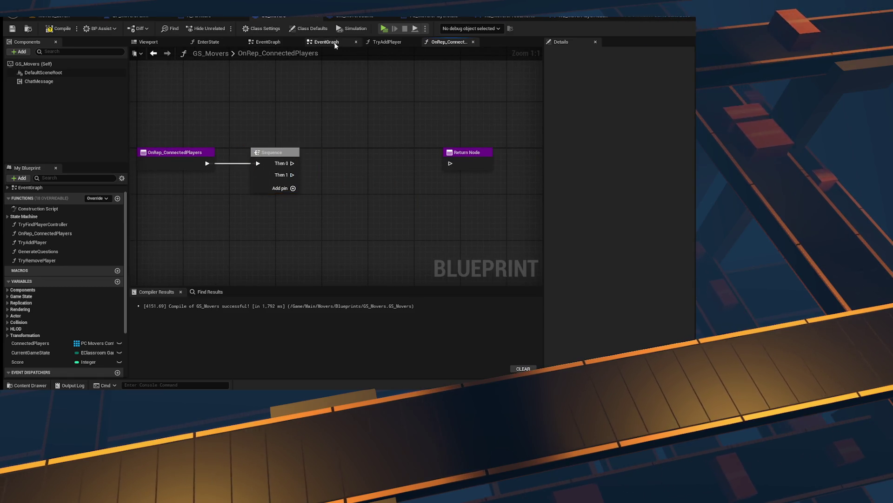
left_click(326, 41)
- Add a multicast custom event named Multicast_OnPlayersChanged and move it lower in the graph
scroll(292, 161, "up", 2)
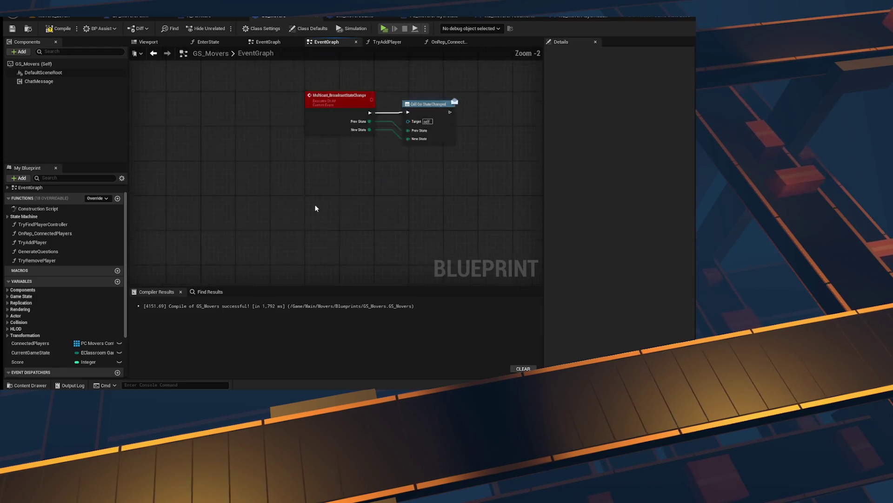
right_click(350, 143)
type("multicast")
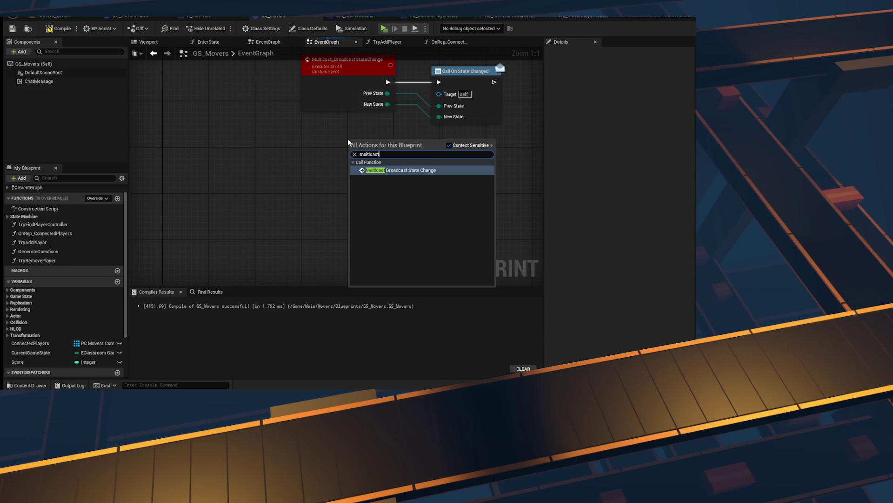
type("custom")
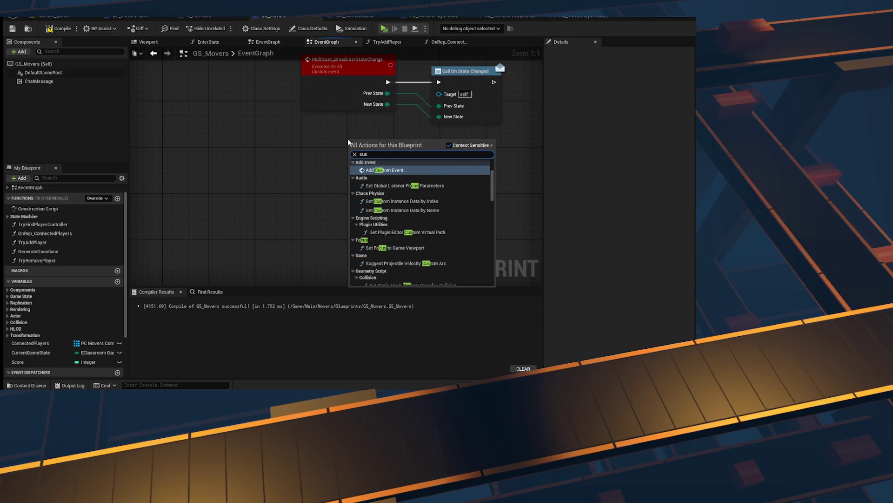
key("Return")
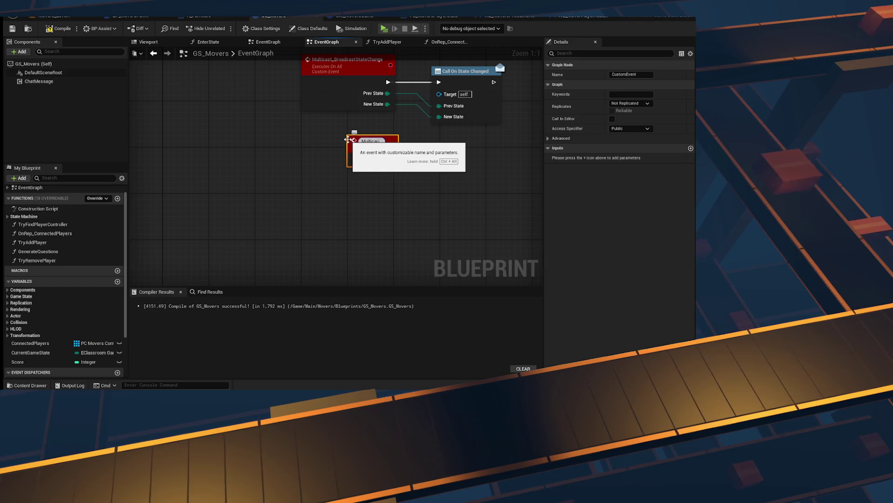
type("_On")
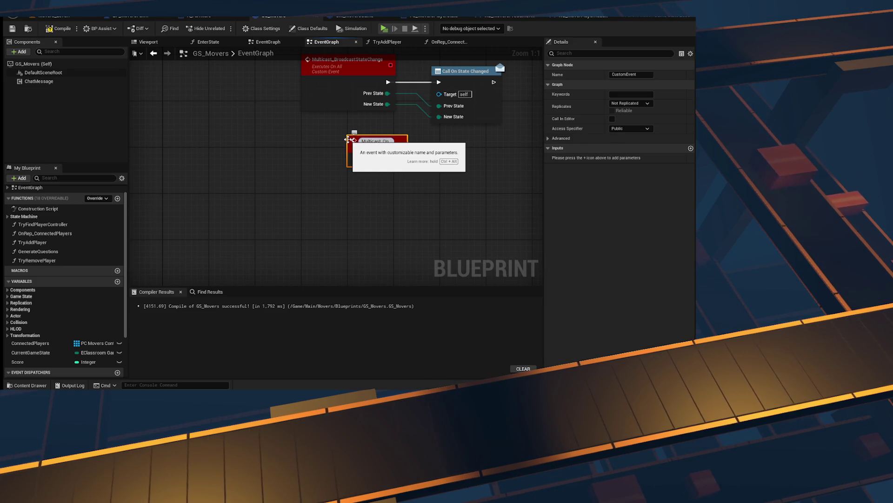
type("d")
key("Return")
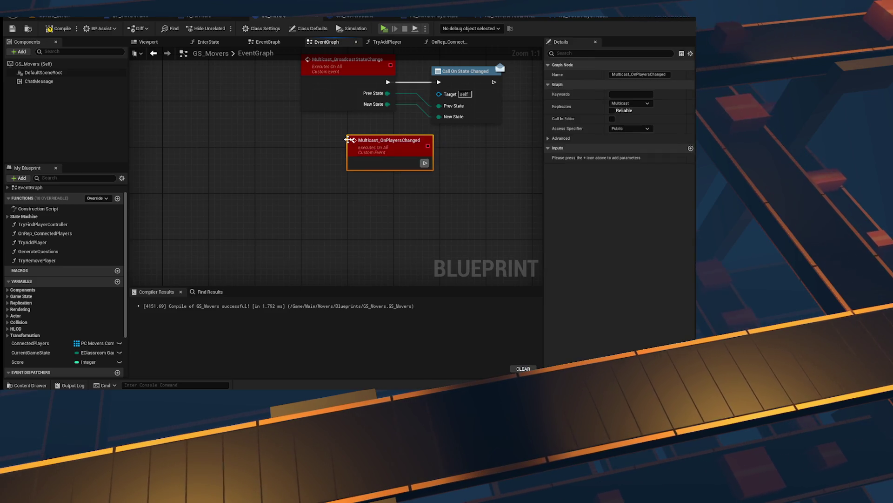
left_click_drag(371, 161, 325, 220)
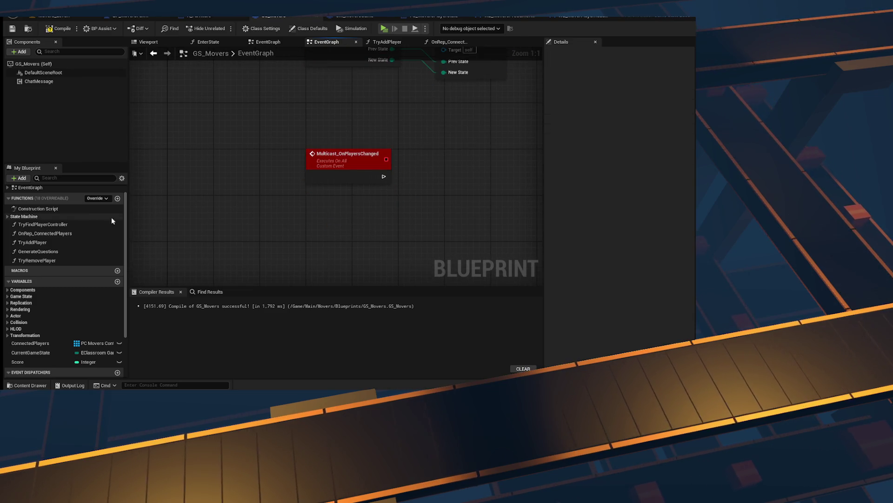
left_click(110, 198)
left_click(215, 190)
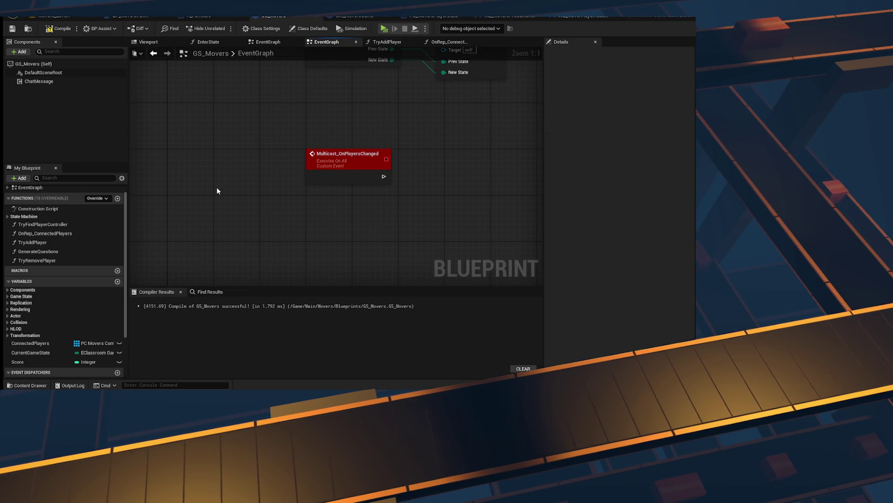
- Search the graph actions for 'bind event', then close the list without adding anything
right_click(216, 190)
type("bind even")
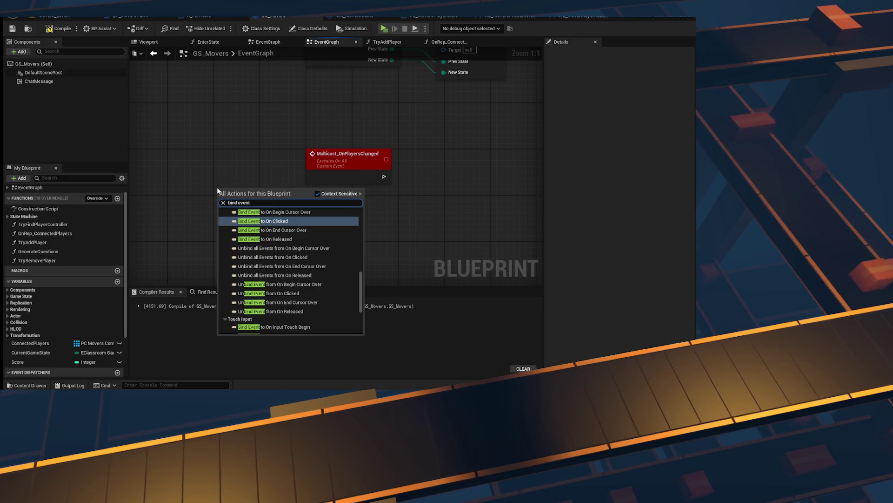
type("t")
scroll(342, 270, "down", 5)
scroll(336, 272, "up", 8)
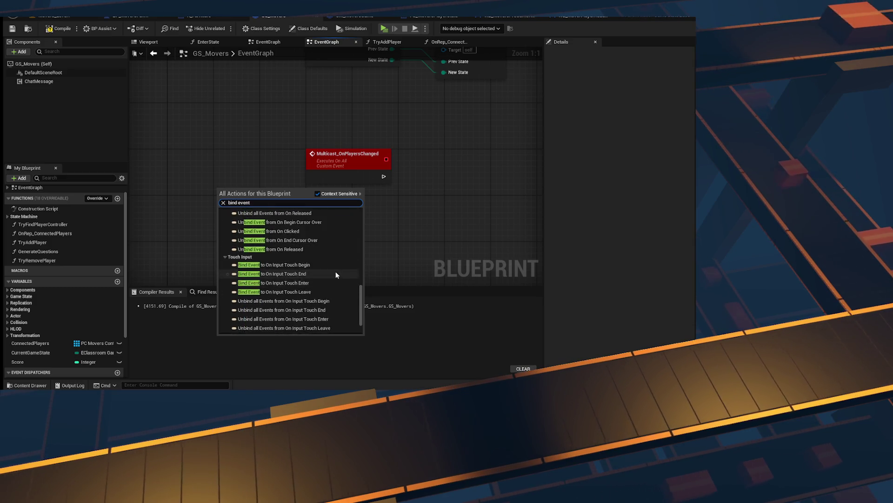
scroll(336, 275, "up", 4)
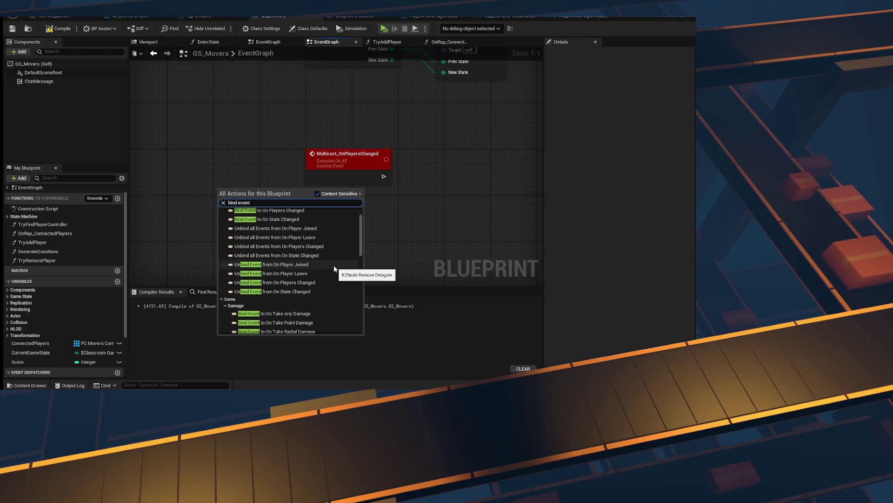
scroll(334, 264, "up", 2)
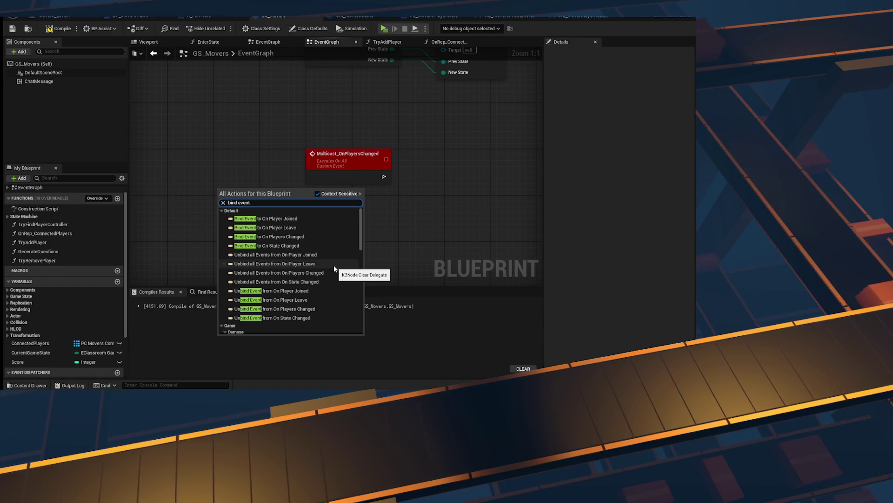
left_click(409, 211)
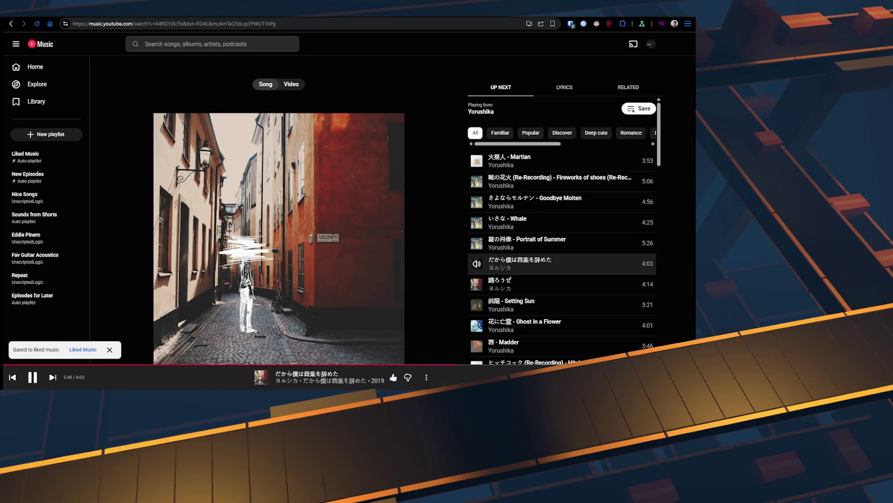
- Google 'event for when player joins and leaves ue5' in Chrome
key("ctrl+Tab")
key("ctrl+Tab")
key("ctrl+shift+Tab")
left_click(468, 25)
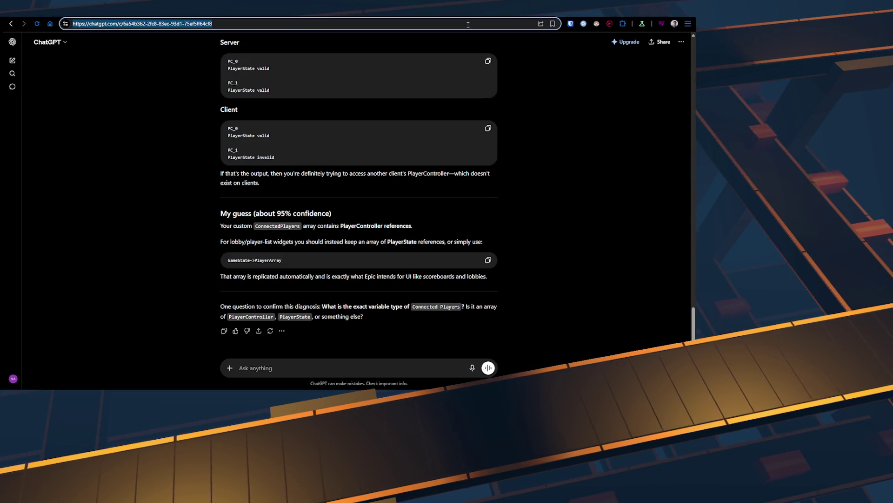
type("ev")
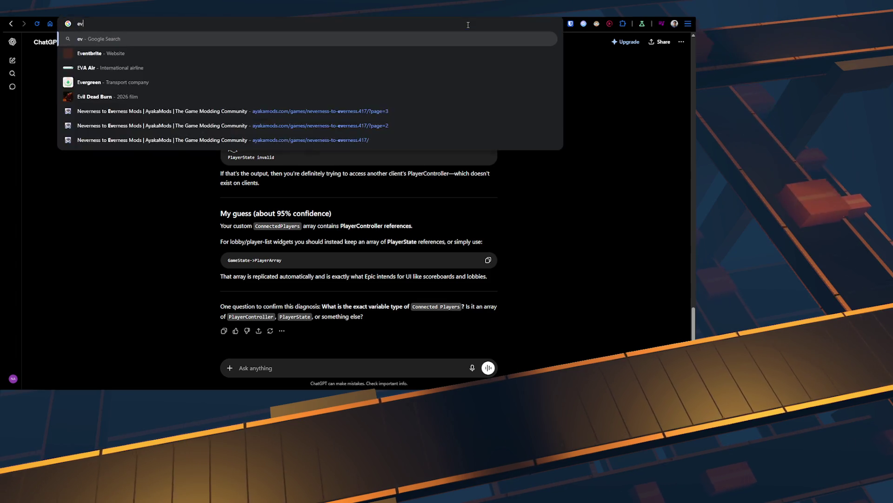
type("ent when ===")
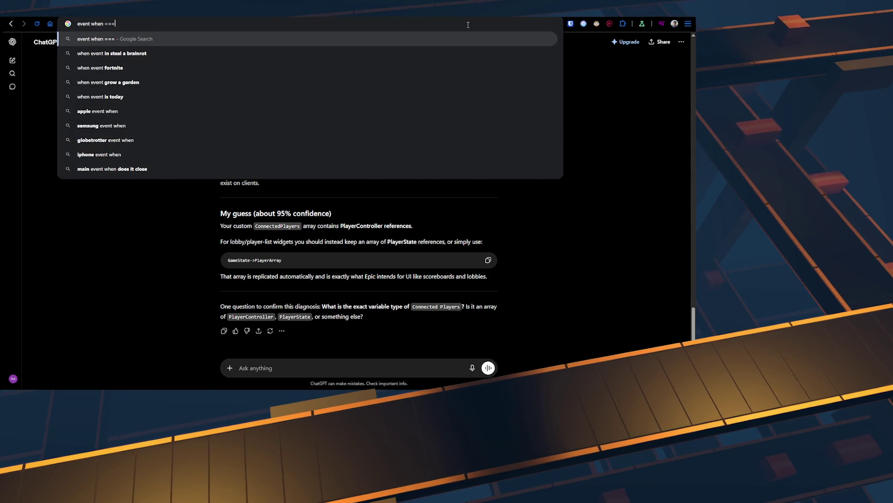
key("BackSpace")
key("BackSpace")
key("BackSpace")
key("BackSpace")
key("BackSpace")
key("BackSpace")
key("BackSpace")
key("BackSpace")
type("for wh")
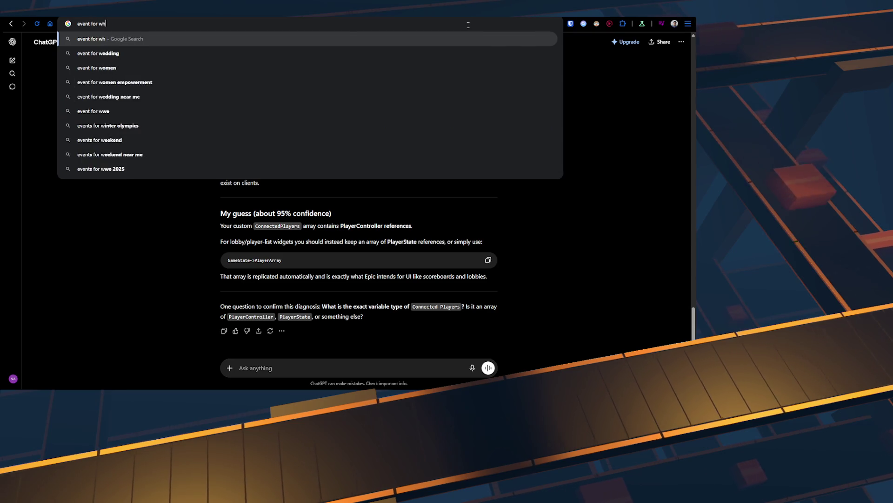
type("en player joins and lea")
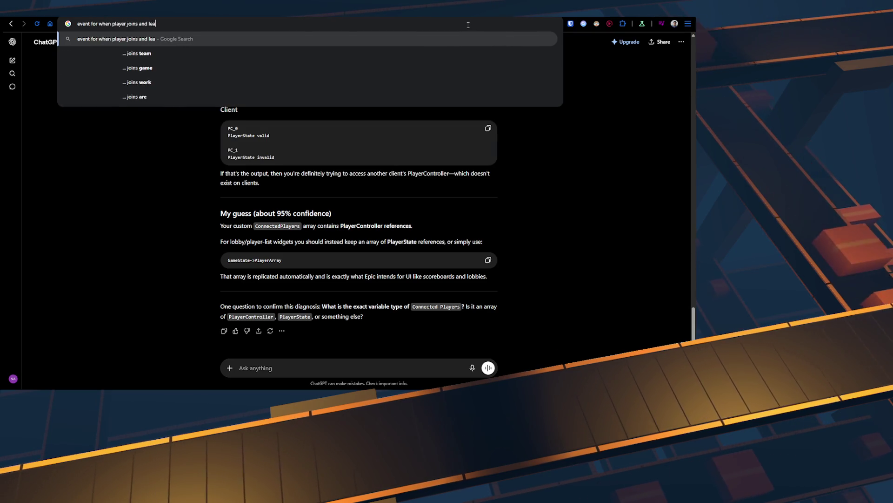
type("ves ue5")
key("Return")
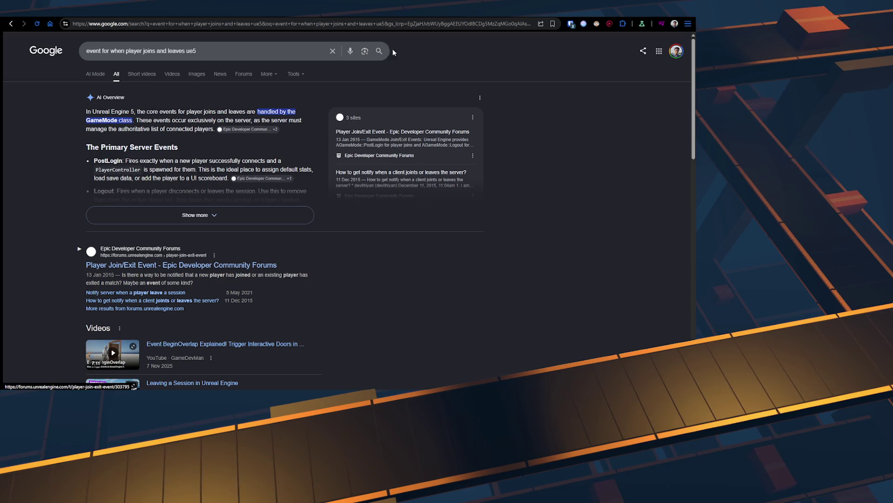
- Expand the AI Overview and highlight the word PostLogin
left_click(234, 202)
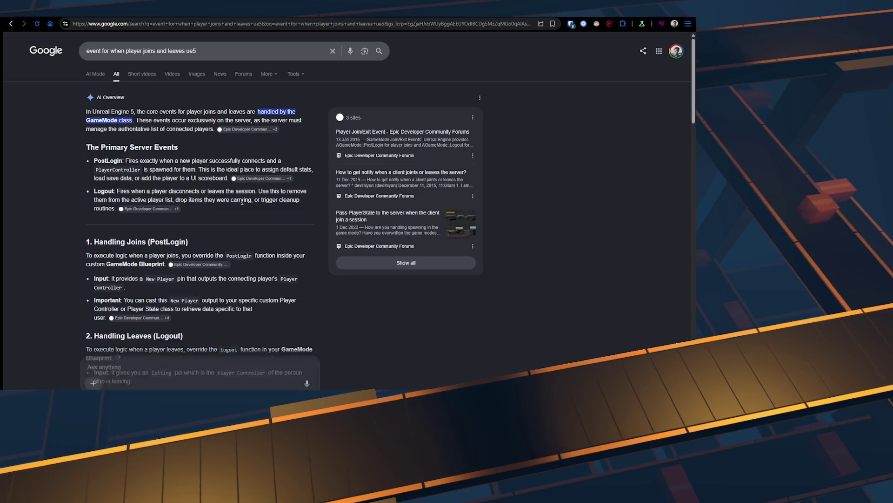
double_click(112, 163)
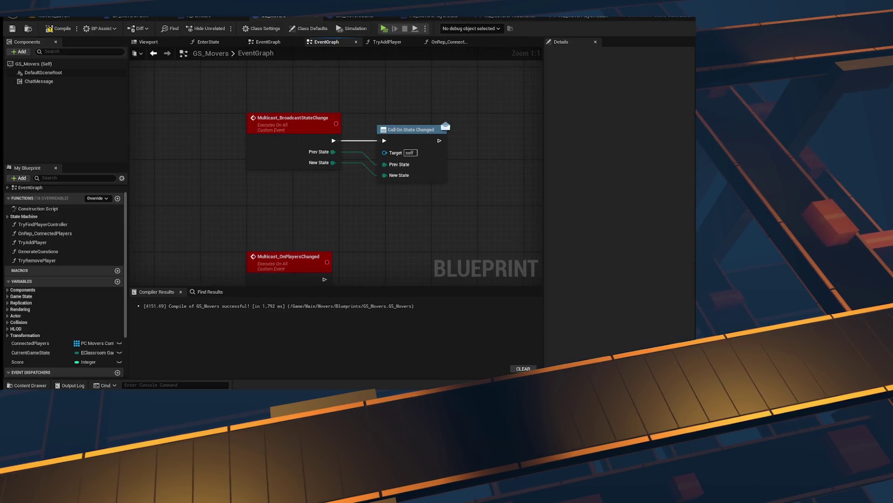
- Make Multicast_OnPlayersChanged call On Players Changed in the event graph
left_click_drag(373, 250, 347, 202)
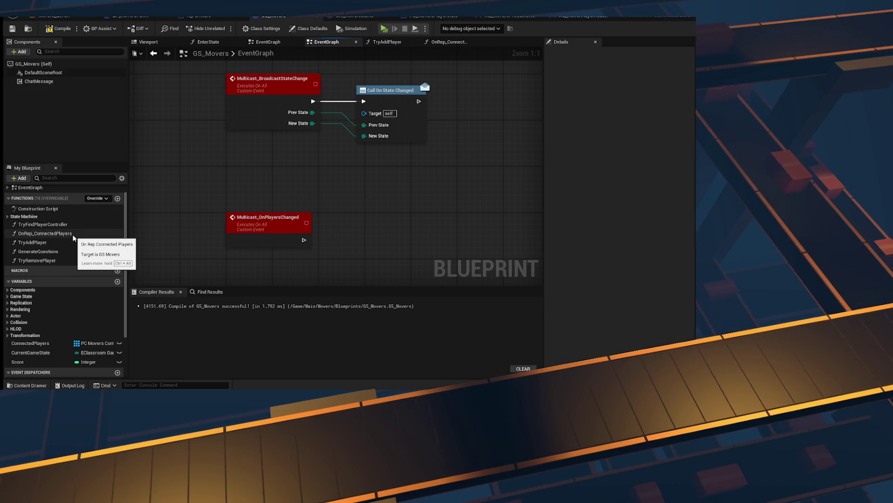
left_click_drag(399, 228, 392, 196)
key("ctrl+z")
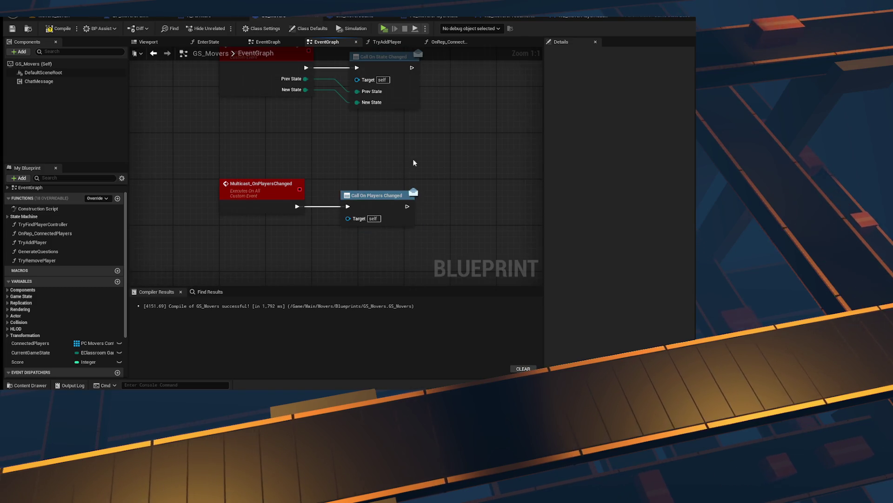
- Add a Multicast on Players Changed call node in the OnRep_ConnectedPlayers graph
left_click(448, 42)
right_click(336, 183)
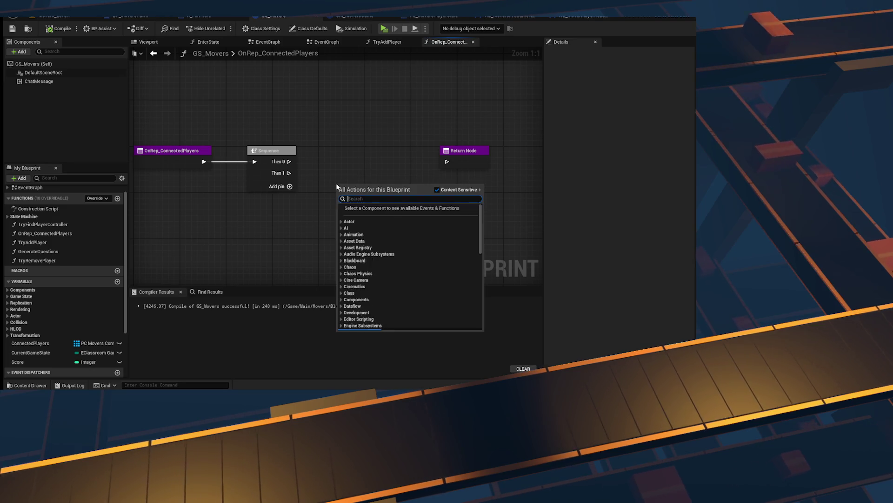
type("server on")
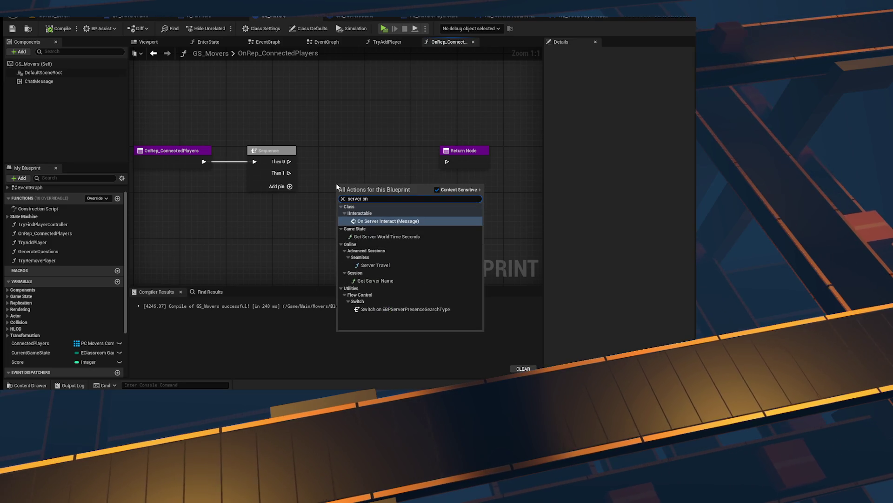
key("ctrl+a")
type("mulicast")
key("ctrl+a")
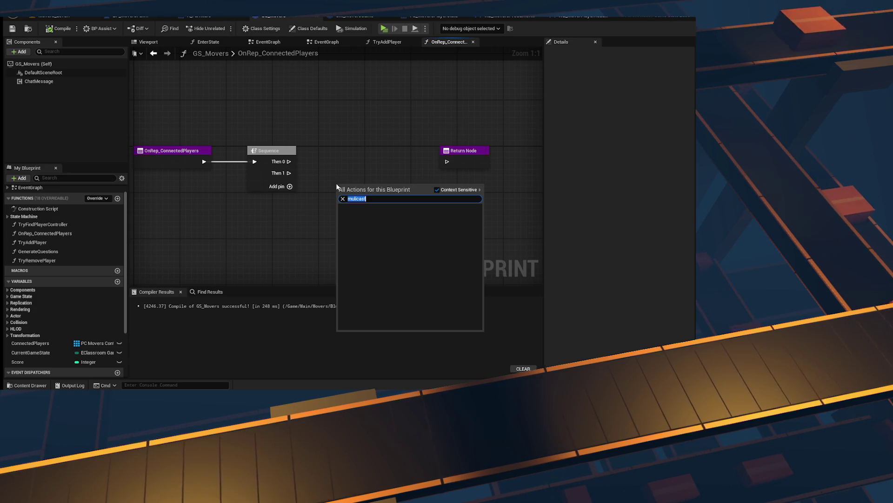
type("multia")
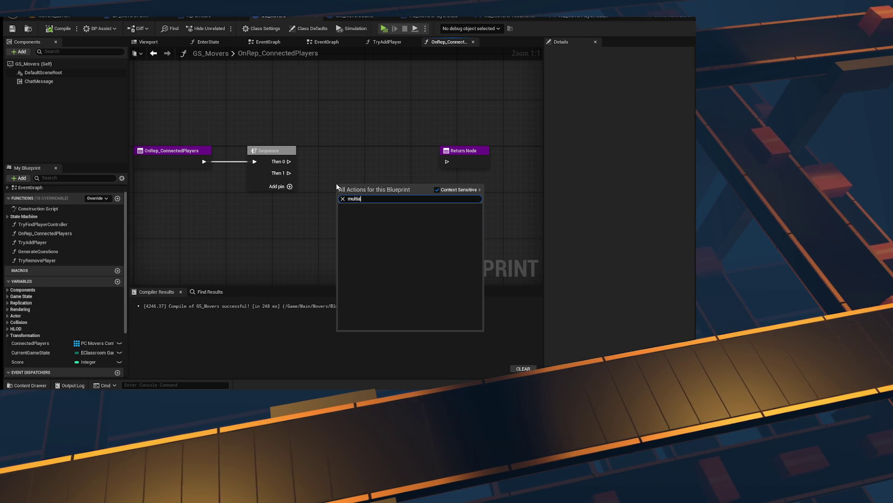
key("BackSpace")
type("cast")
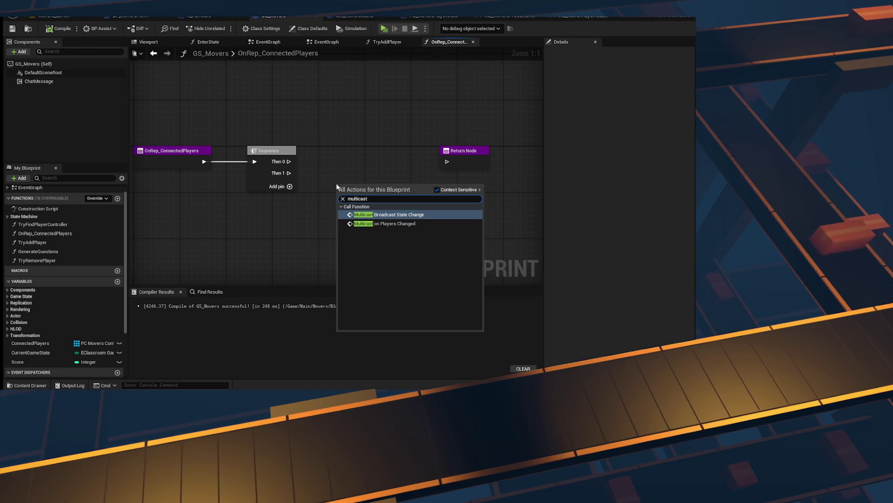
key("Down")
key("Return")
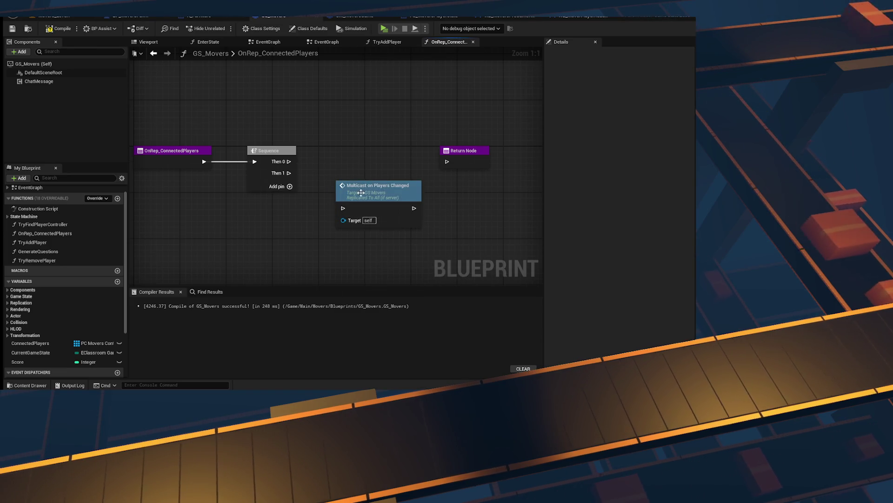
- Replace the Sequence with the multicast call before the Return Node, tidy, and compile
left_click_drag(361, 193, 358, 146)
left_click(271, 150)
key("Delete")
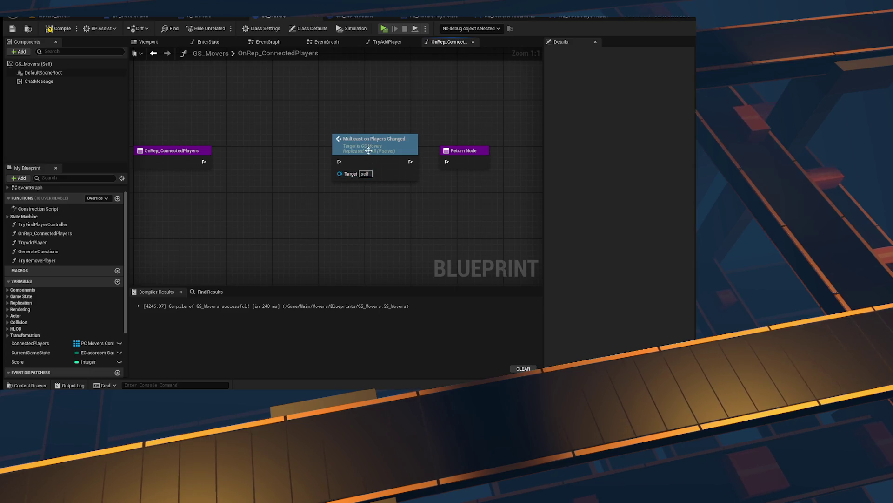
key("q")
left_click(463, 150)
key("f")
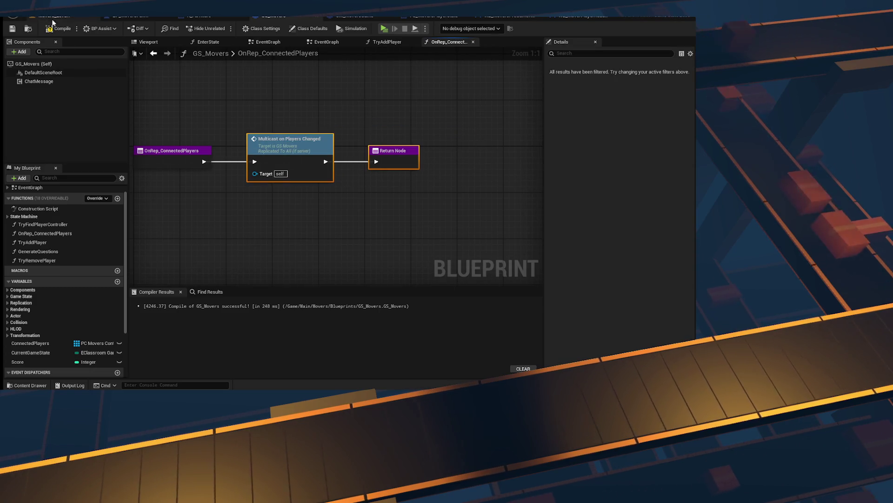
left_click(54, 26)
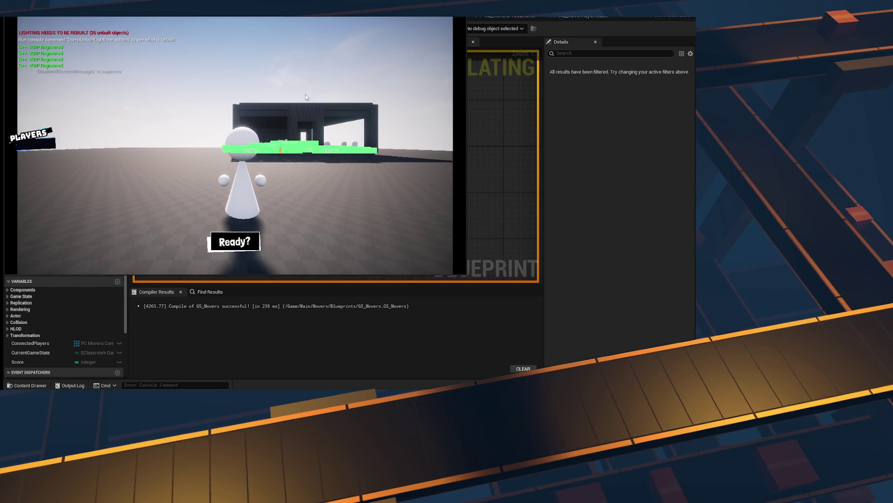
- Stop the play session and close the Message Log
key("Escape")
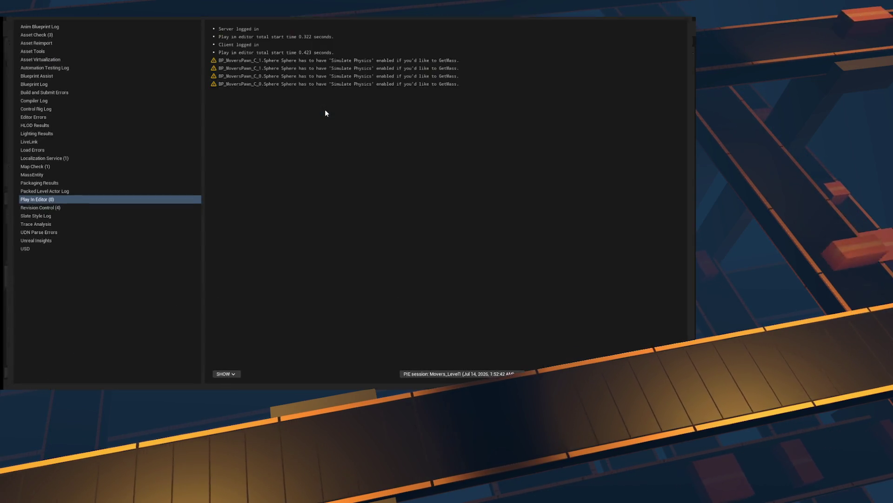
left_click(682, 17)
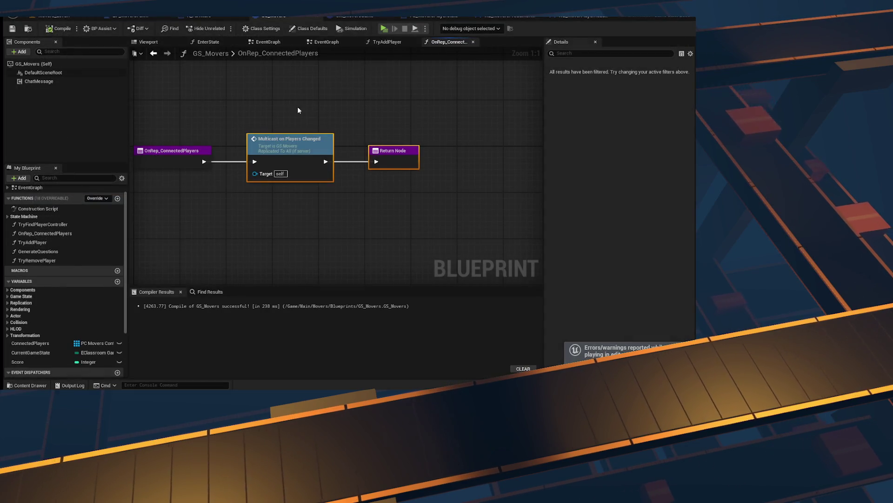
- Return to the GS_Movers event graph and save the blueprint
double_click(289, 139)
left_click_drag(397, 139, 386, 213)
left_click(12, 29)
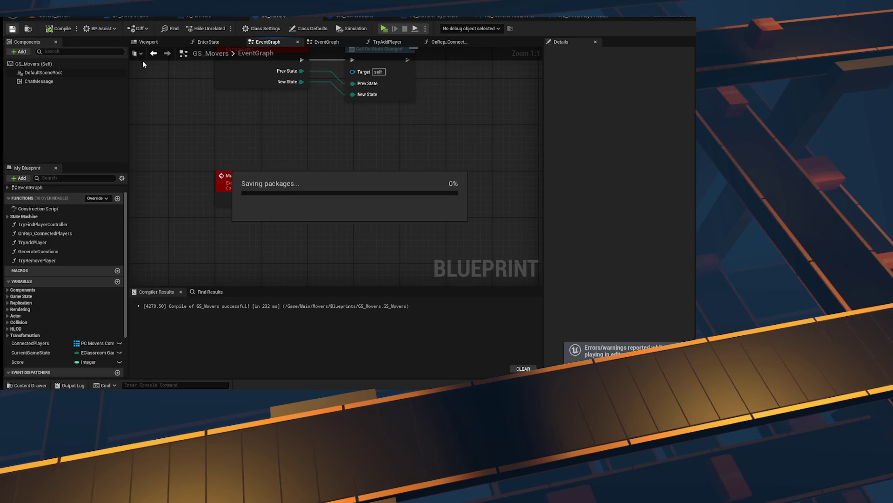
- Pan through the event graph to review the Event Tick, UpdateState and Multicast nodes
scroll(315, 228, "down", 4)
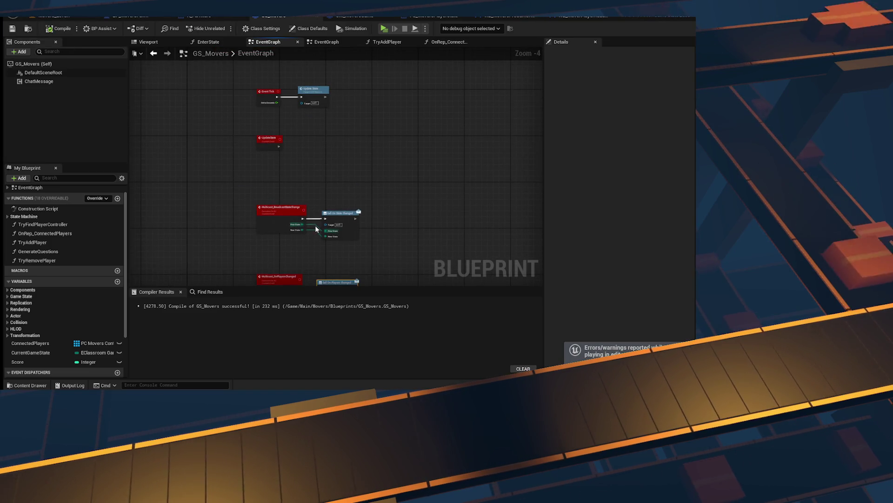
left_click_drag(406, 164, 400, 118)
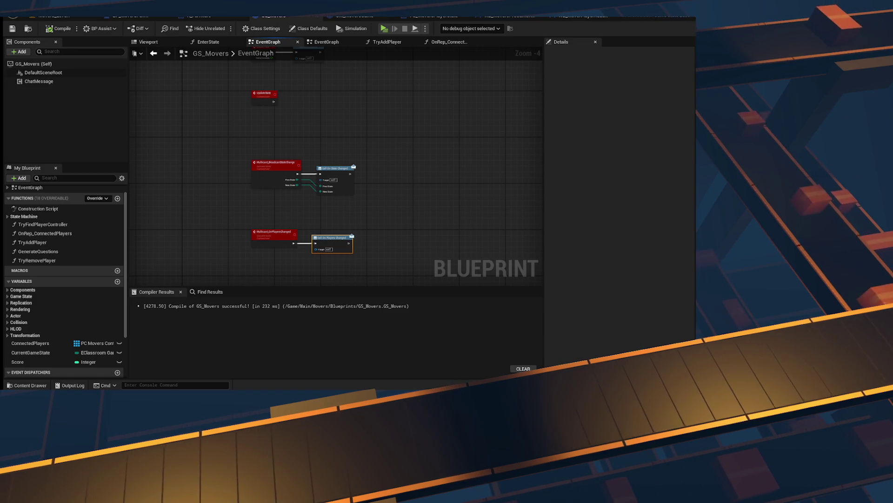
scroll(332, 208, "up", 4)
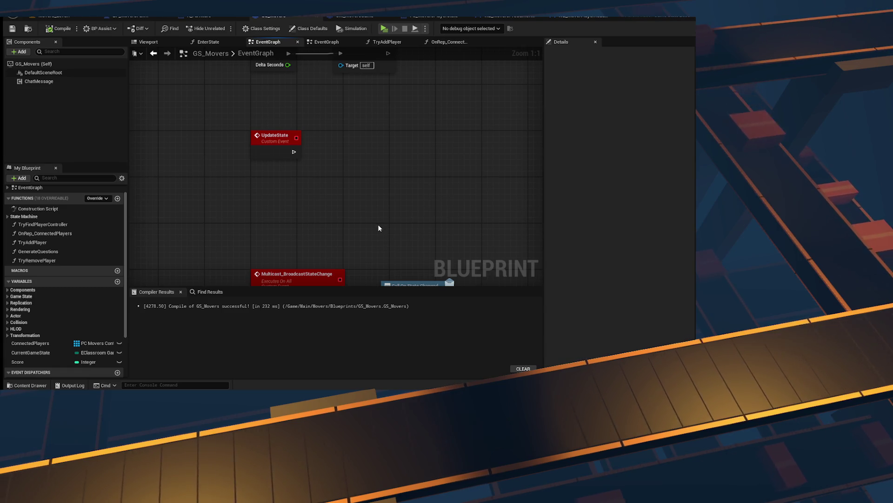
mouse_move(380, 222)
left_mouse_down()
mouse_move(407, 373)
mouse_move(392, 338)
left_mouse_up()
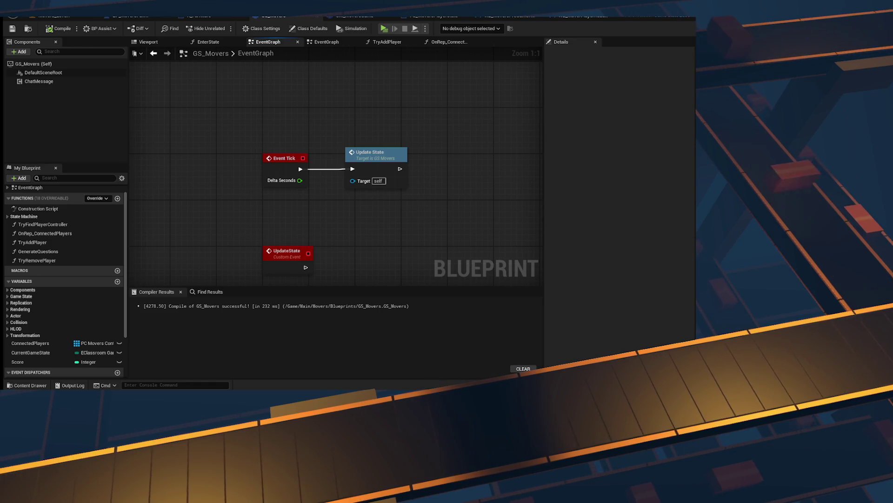
left_click_drag(432, 218, 406, 193)
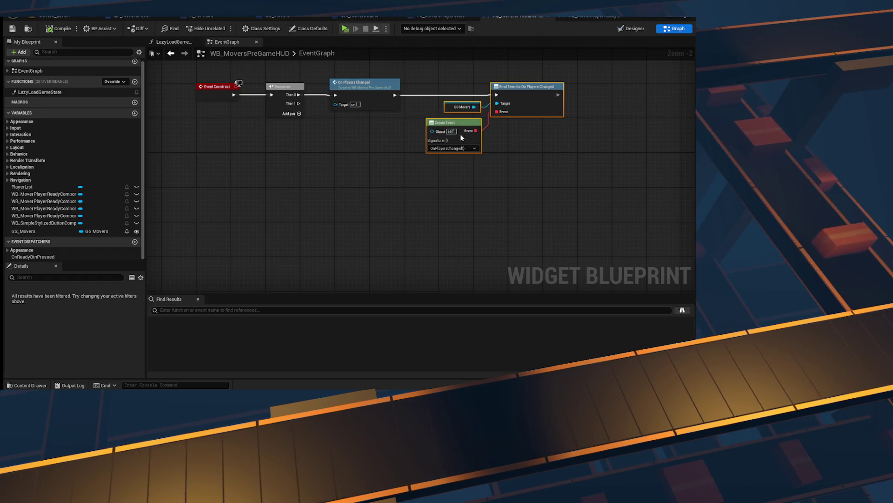
- Glance over the WB_MoverPlayerReadyComponent and WB_MoversPreGameHUD graphs, then return to GS_Movers' Multicast_OnPlayersChanged event
left_click_drag(475, 138, 470, 178)
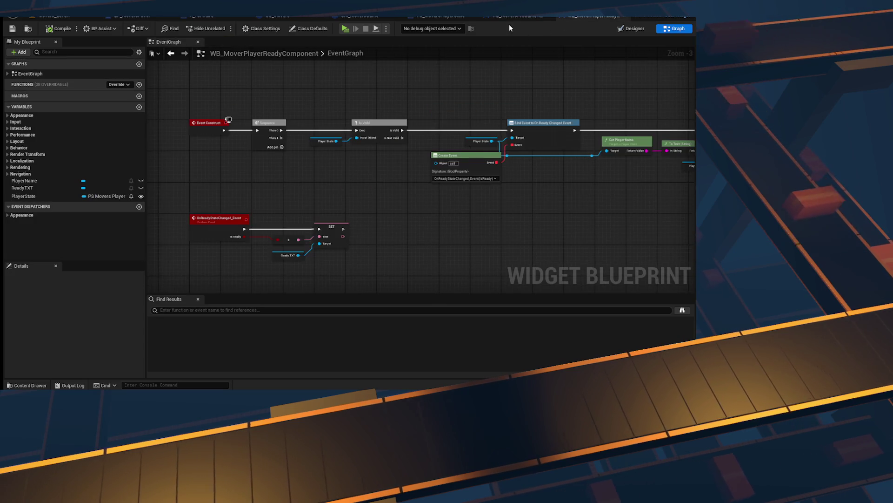
left_click(450, 18)
left_click(281, 18)
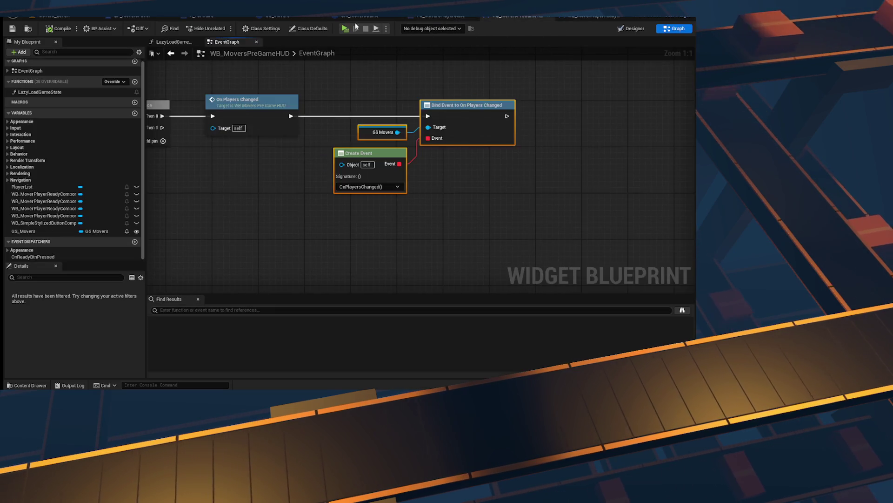
left_click(281, 19)
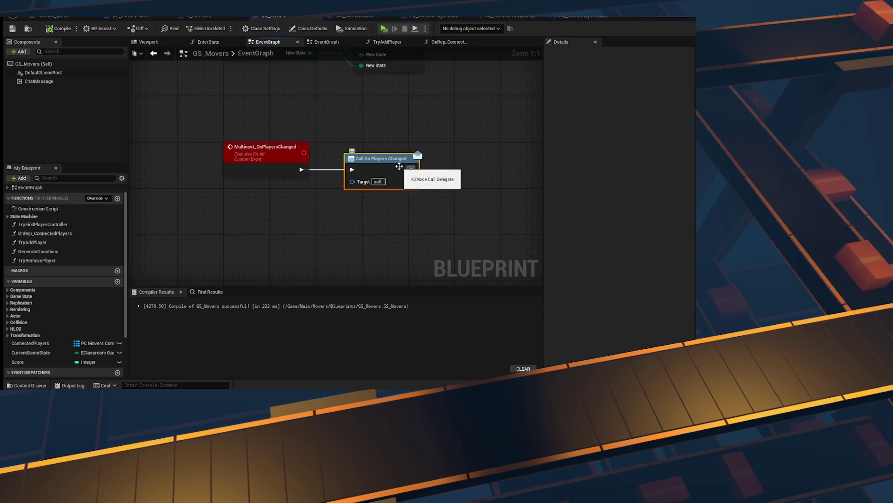
- Close the duplicate GS_Movers EventGraph tab
left_click(324, 41)
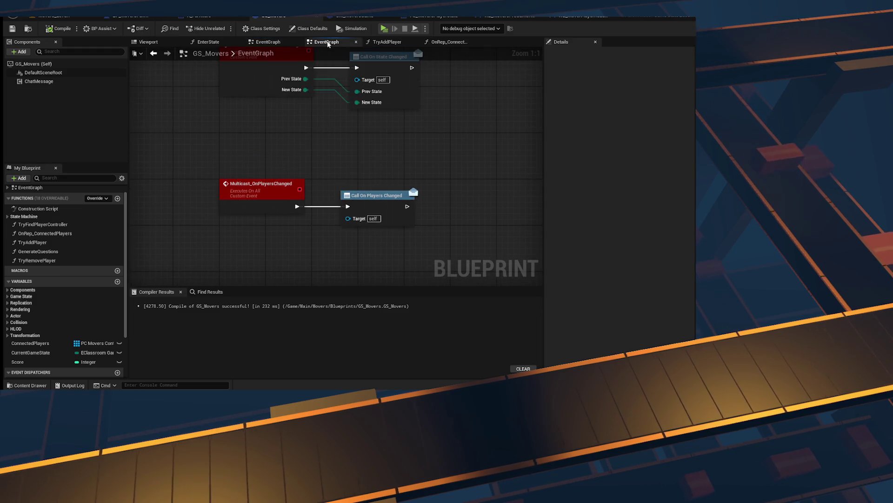
left_click(275, 42)
left_click(356, 42)
- Look through TryAddPlayer's Cast, ADD, Append and Return nodes
left_click(335, 42)
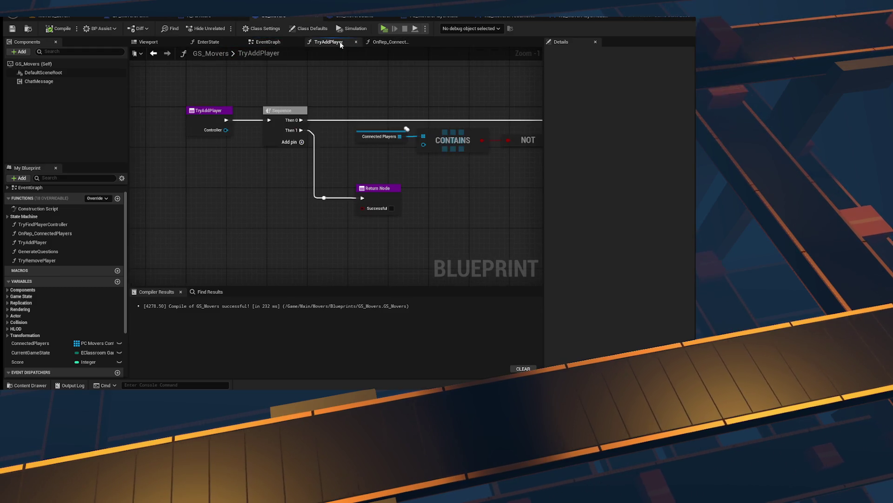
mouse_move(449, 142)
left_mouse_down()
mouse_move(371, 162)
mouse_move(208, 158)
left_mouse_up()
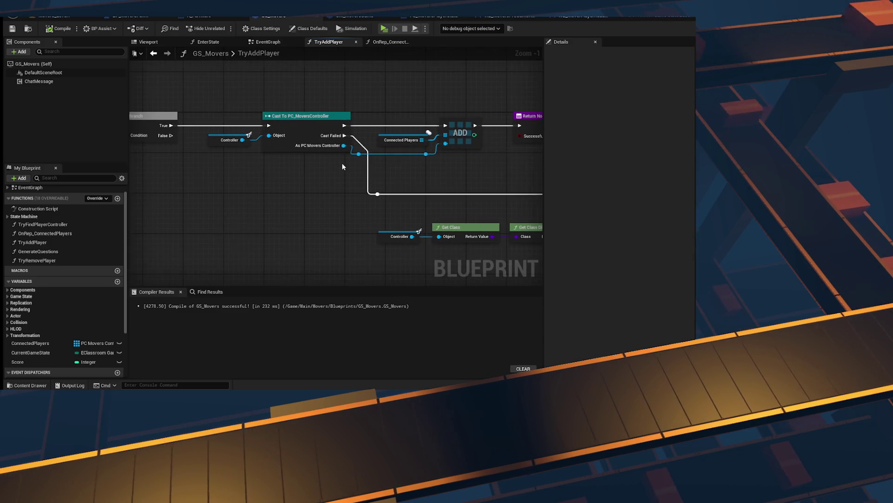
left_click_drag(342, 166, 158, 179)
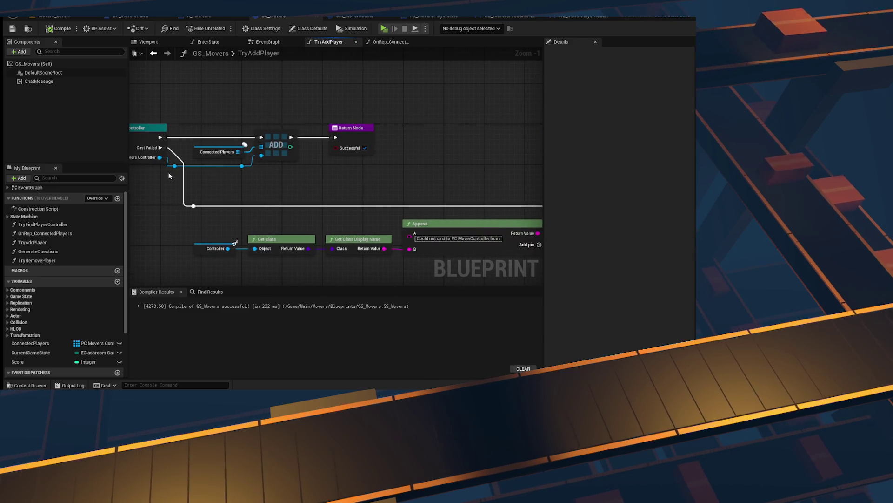
- Inspect OnRep_ConnectedPlayers and its Multicast on Players Changed call, briefly checking EnterState
left_click(385, 44)
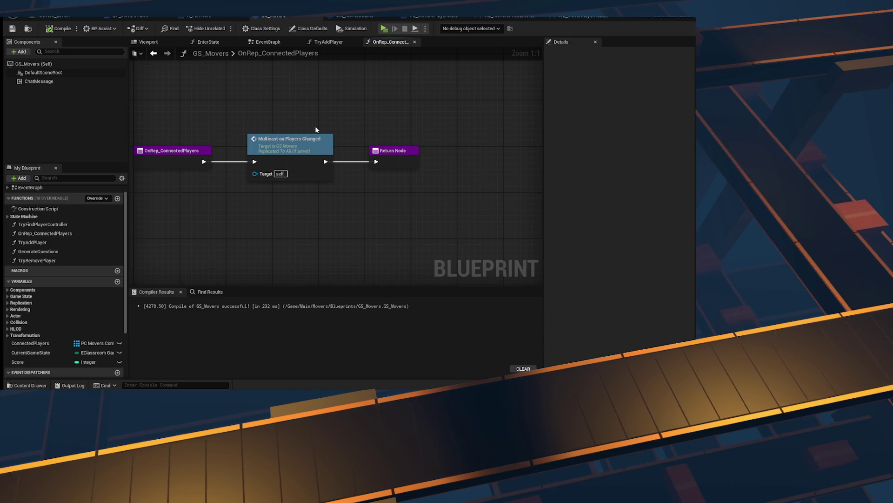
left_click_drag(316, 129, 372, 119)
left_click(380, 154)
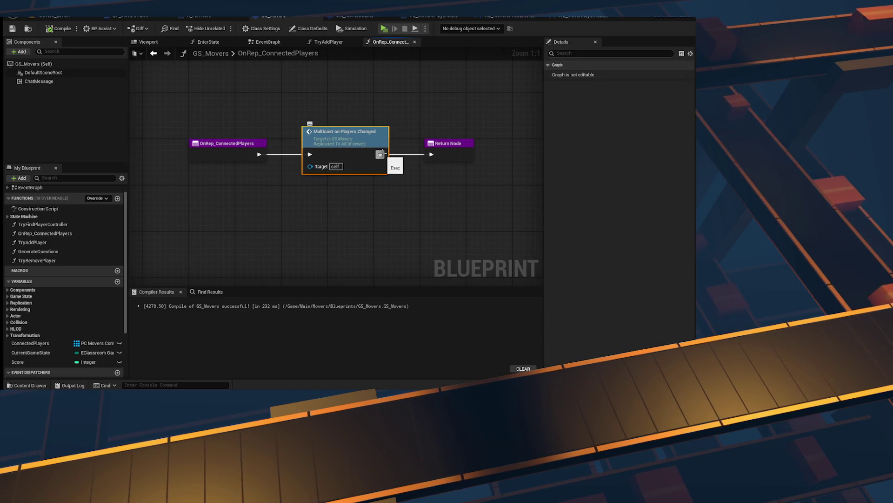
left_click(208, 42)
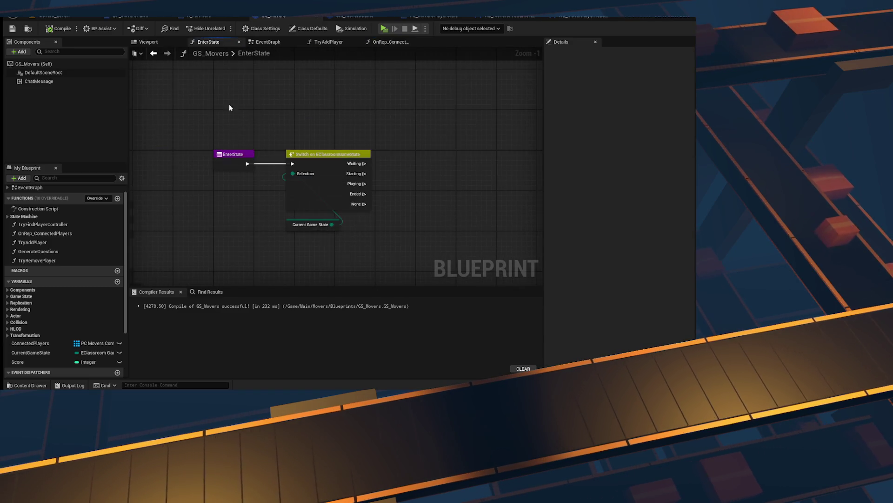
left_click(390, 42)
left_click(274, 140)
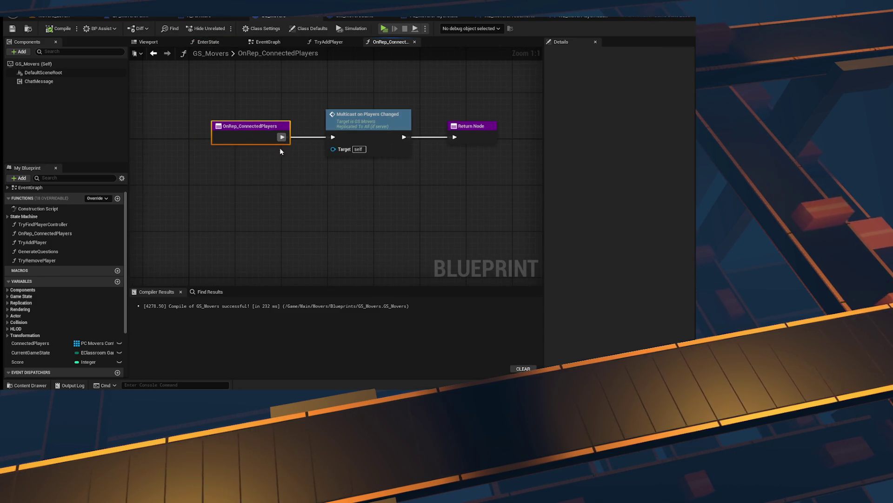
- Insert a Print String between OnRep_ConnectedPlayers and the Multicast on Players Changed call
left_click_drag(297, 135, 298, 135)
type("print str")
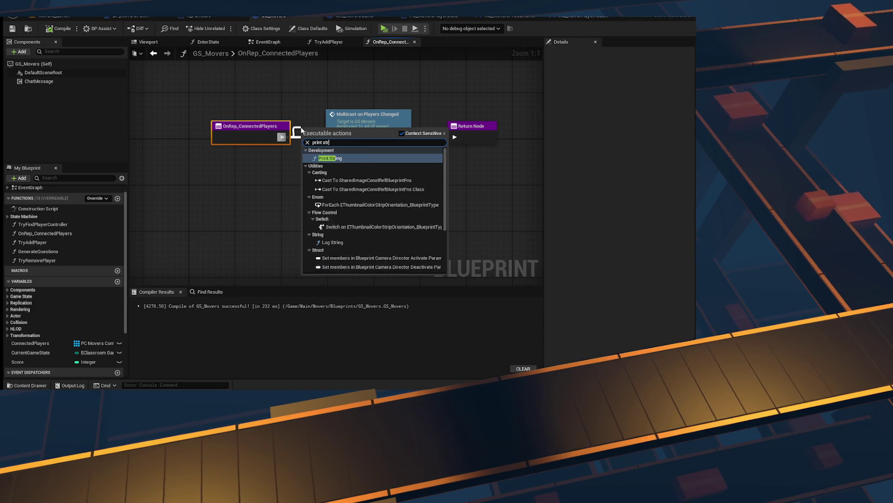
key("Return")
left_click(241, 145)
left_click_drag(305, 71, 277, 88)
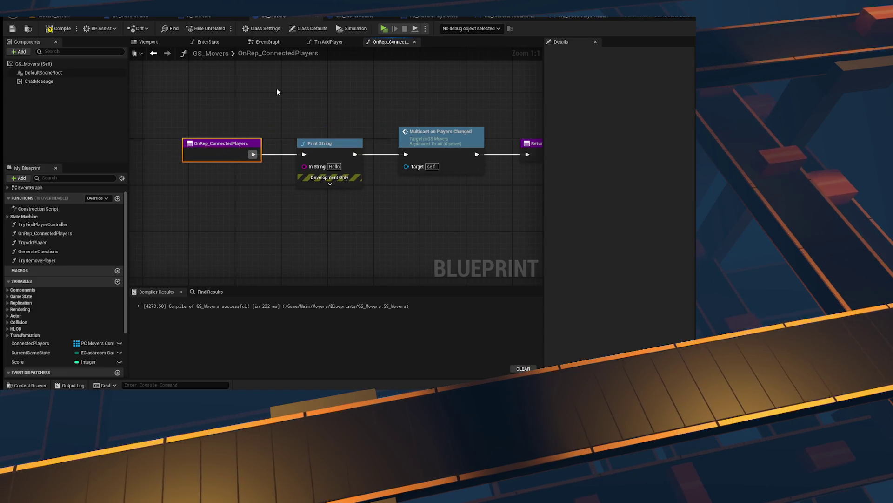
left_click(277, 88)
- Run a play session to test the print, stop it, then delete the Print String
left_click(385, 29)
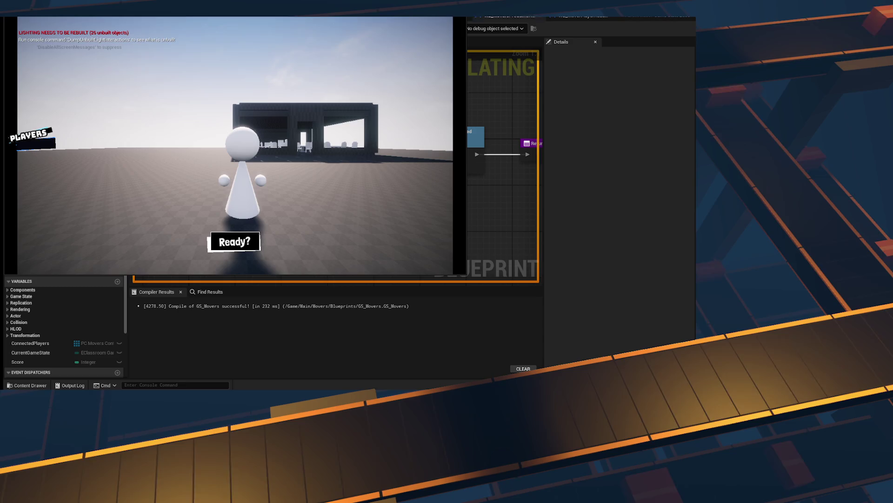
key("Escape")
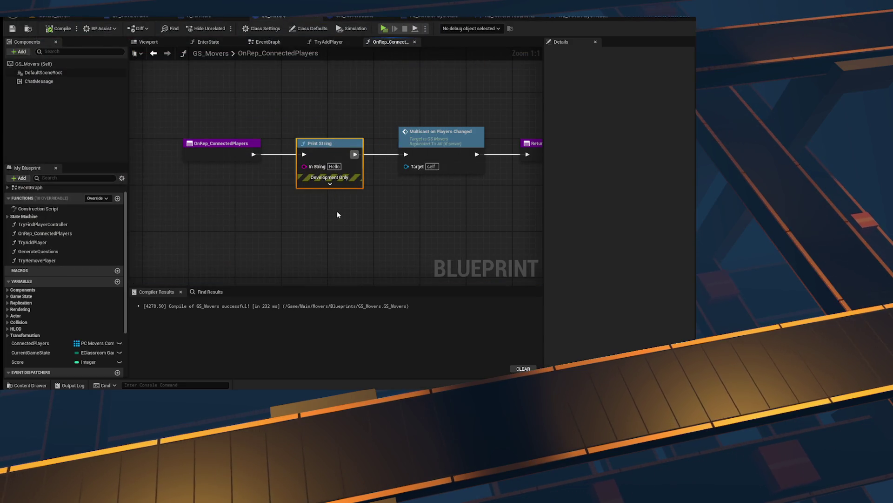
key("Delete")
- Add a Connected Players getter with a Length node to the OnRep graph
mouse_move(30, 343)
left_mouse_down()
mouse_move(228, 201)
mouse_move(289, 204)
left_mouse_up()
type("le")
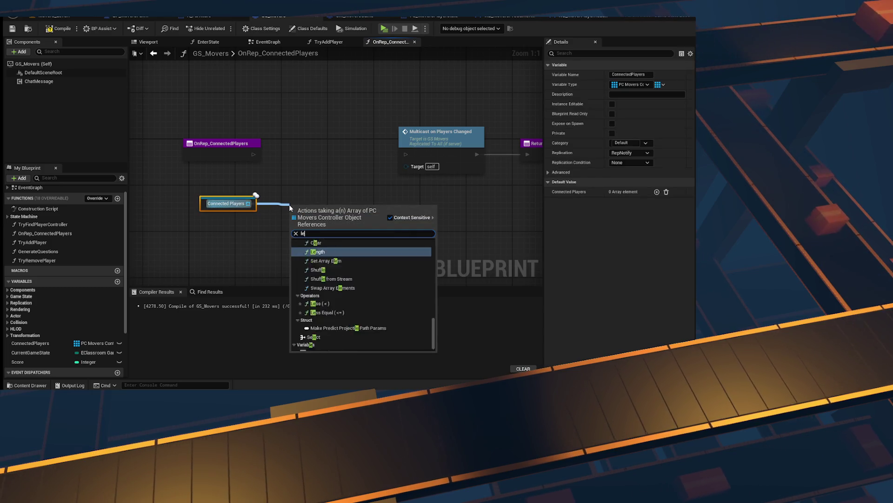
type("ngth")
key("Return")
- Print the Connected Players Length before the Multicast call, save GS_Movers, and start a play test
left_click_drag(253, 154, 310, 126)
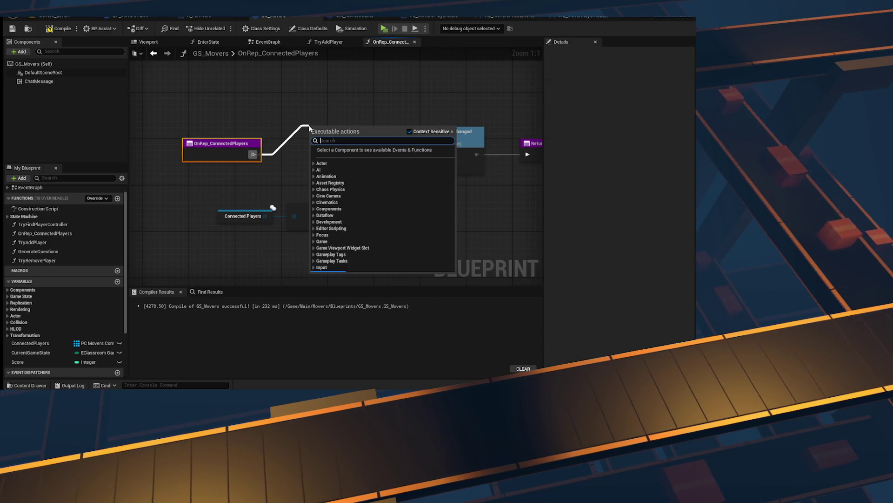
type("print strnig")
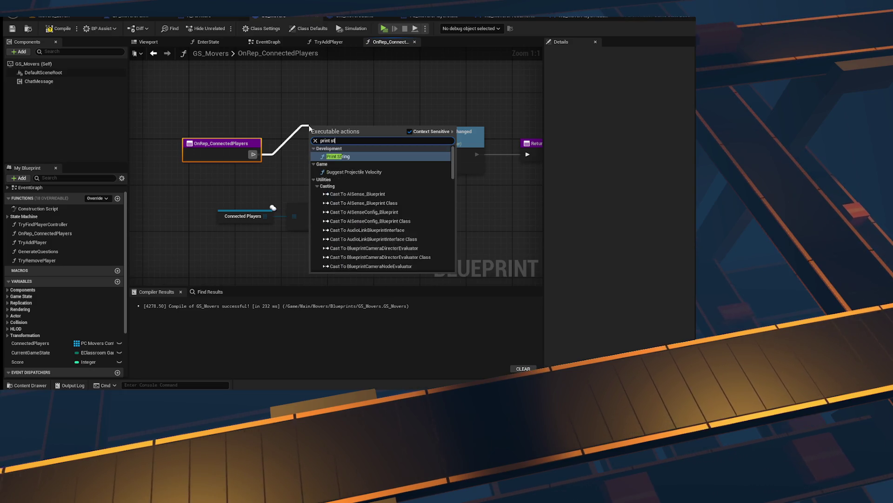
type("print string")
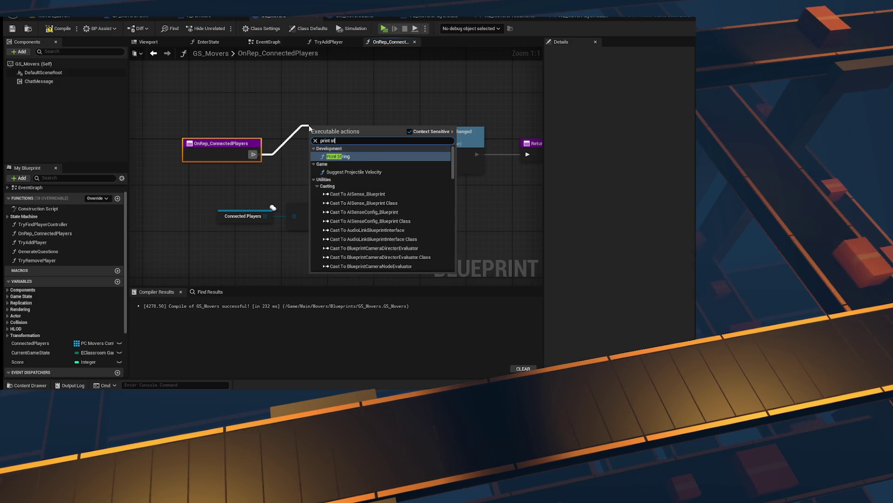
key("Return")
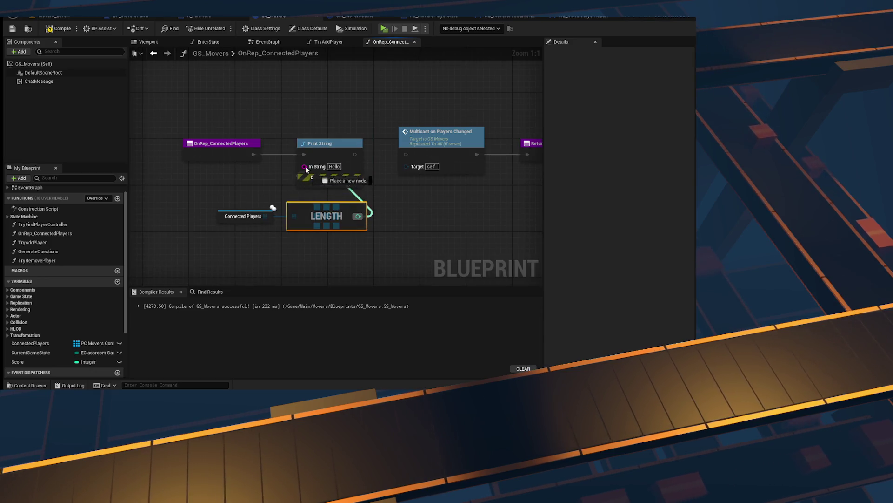
left_click_drag(306, 169, 305, 167)
right_click(426, 125)
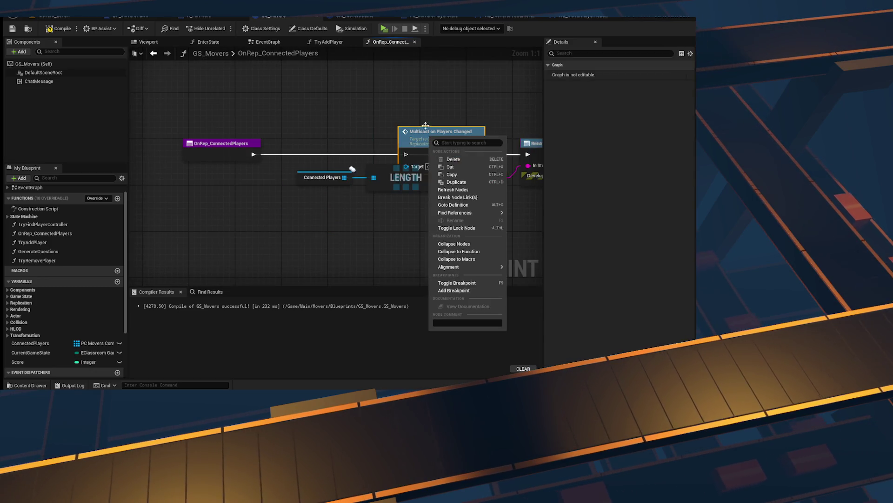
left_click_drag(418, 145, 223, 174)
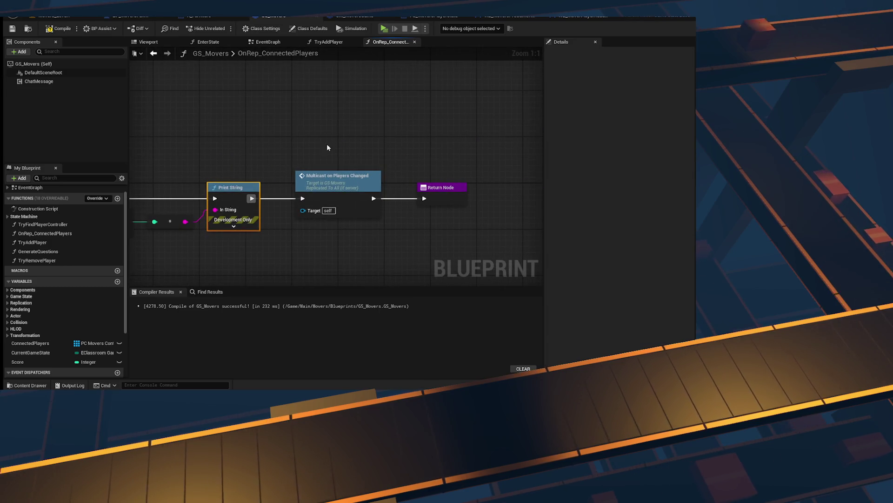
left_click(10, 29)
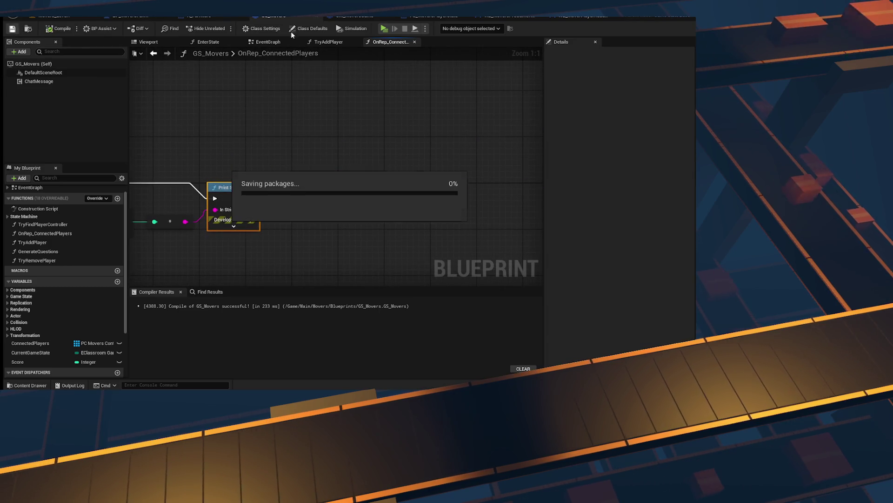
left_click(384, 28)
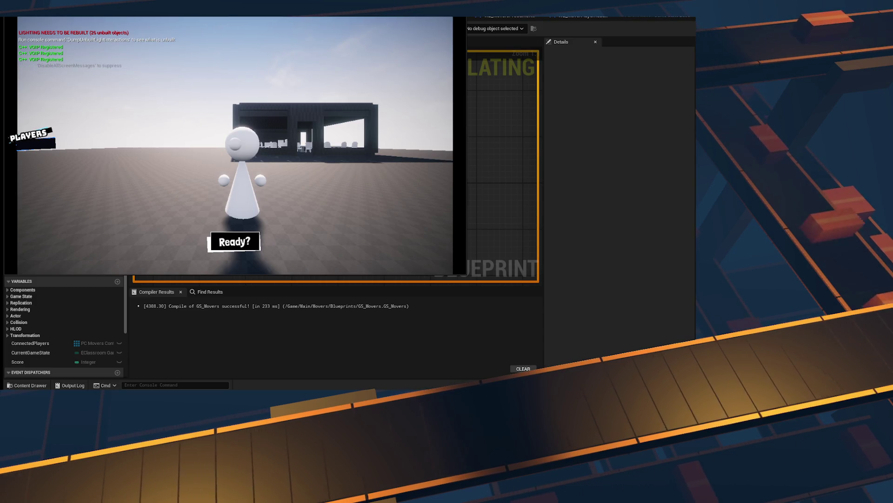
- Read the console log for invalid PlayerState and Controller errors, stop the test, and return to OnRep_ConnectedPlayers
key("grave")
key("grave")
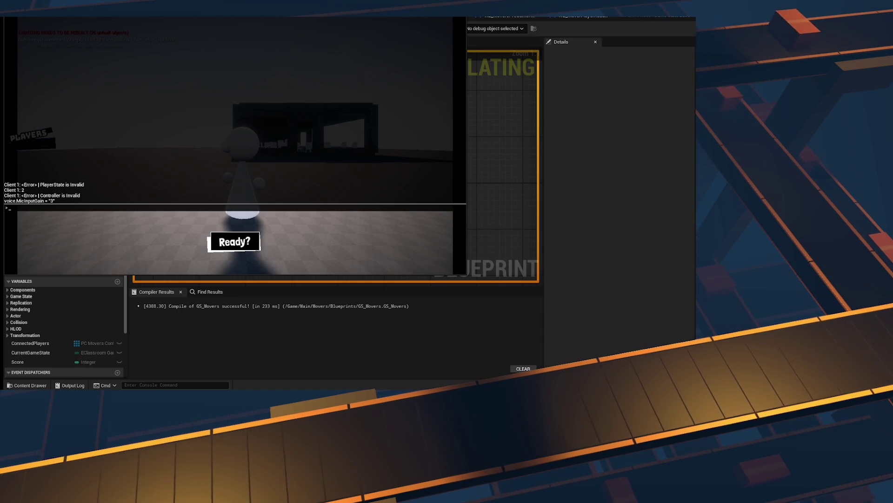
key("Escape")
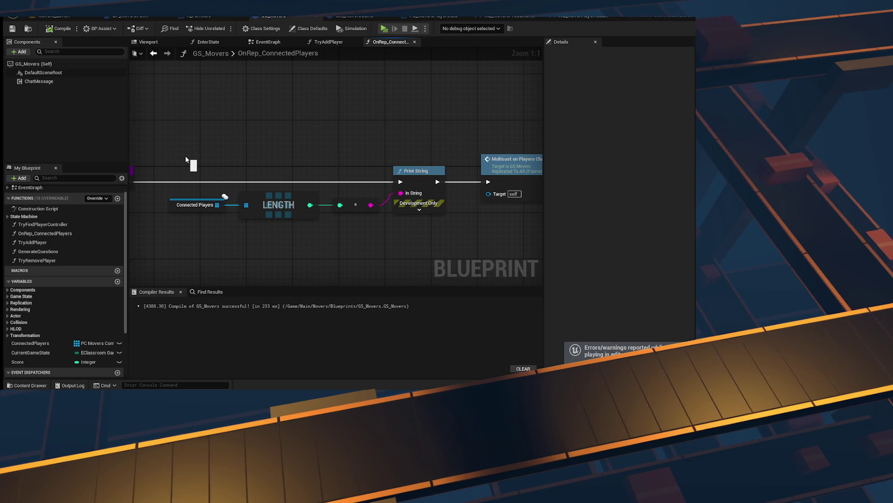
left_click_drag(256, 156, 350, 155)
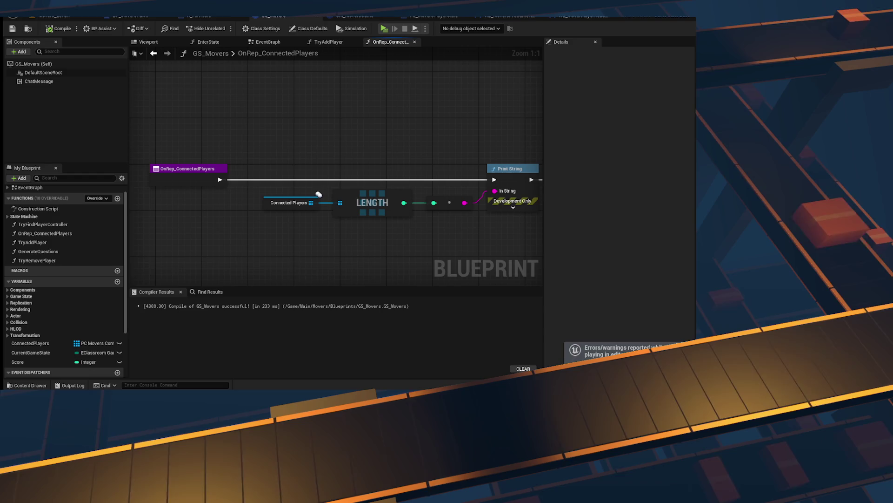
- Search Google in a new Chrome tab for 'does onrep execute for host ue5'
key("alt+Tab")
key("ctrl+t")
type("does")
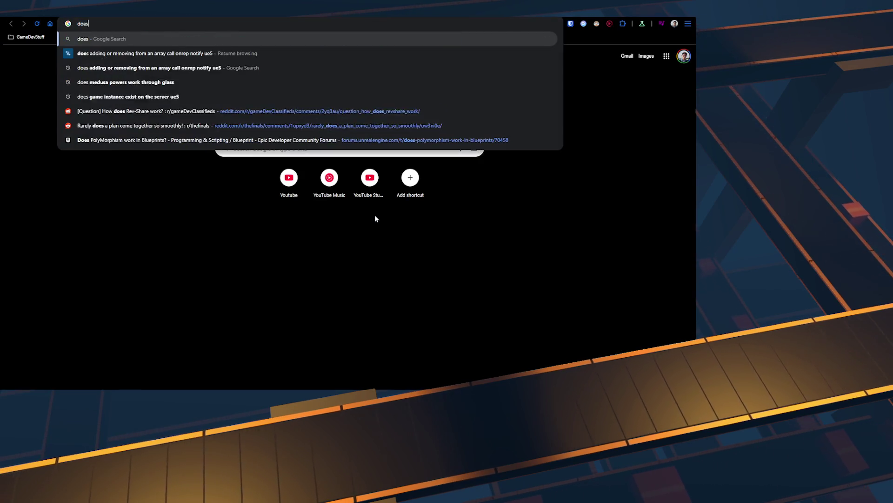
type(" onrep execute")
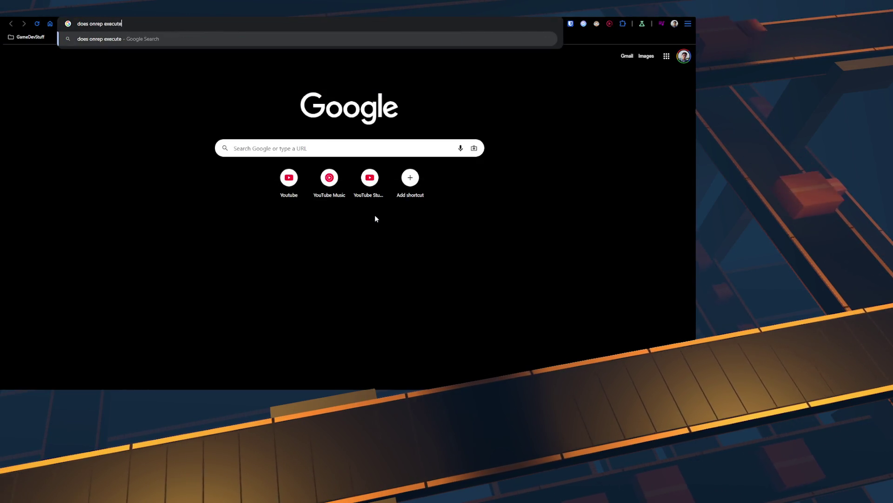
type(" for host ue5")
key("Return")
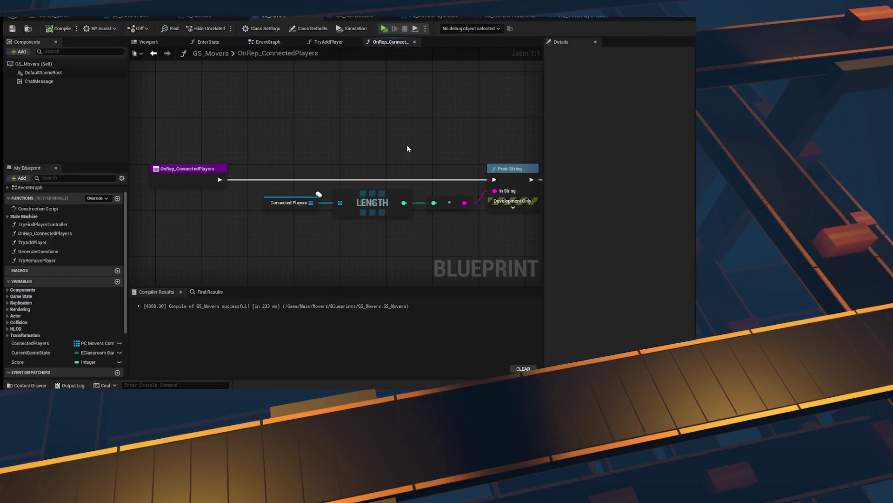
- Open TryAddPlayer and try wiring the Controller input directly into the Contains check
left_click(182, 170)
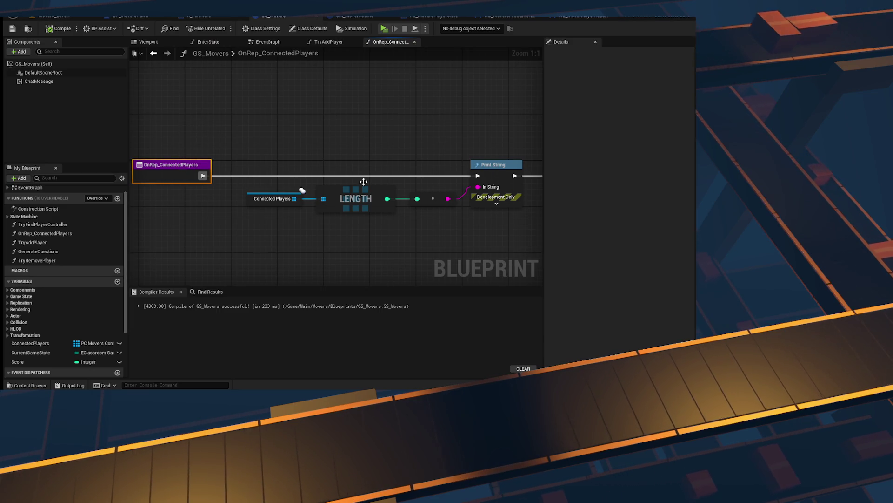
left_click(327, 43)
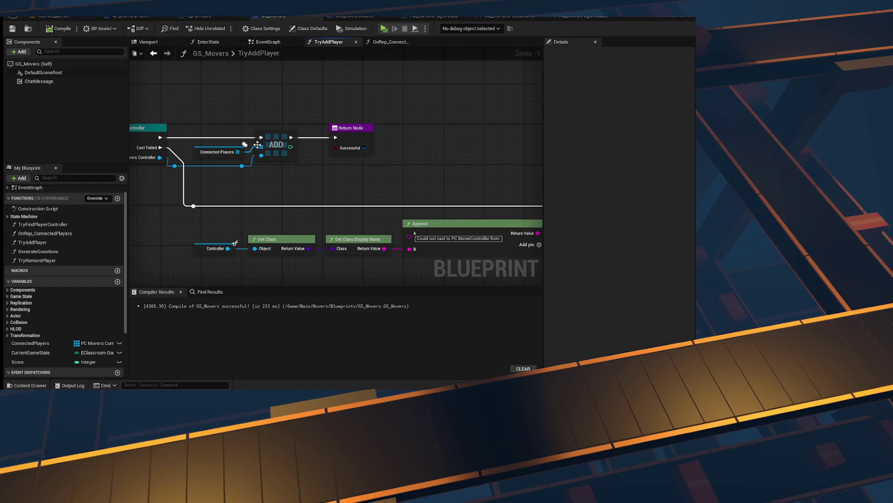
left_click_drag(258, 144, 485, 157)
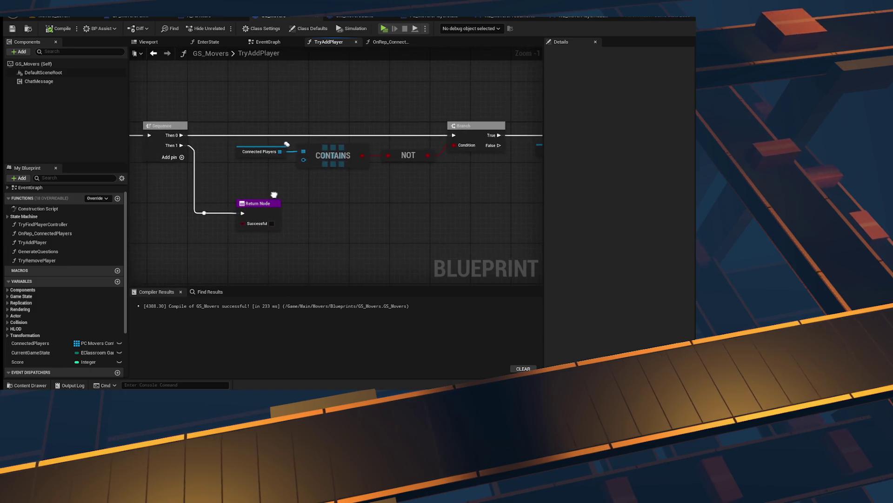
mouse_move(319, 168)
left_mouse_down()
mouse_move(459, 195)
mouse_move(260, 203)
mouse_move(434, 201)
mouse_move(420, 198)
left_mouse_up()
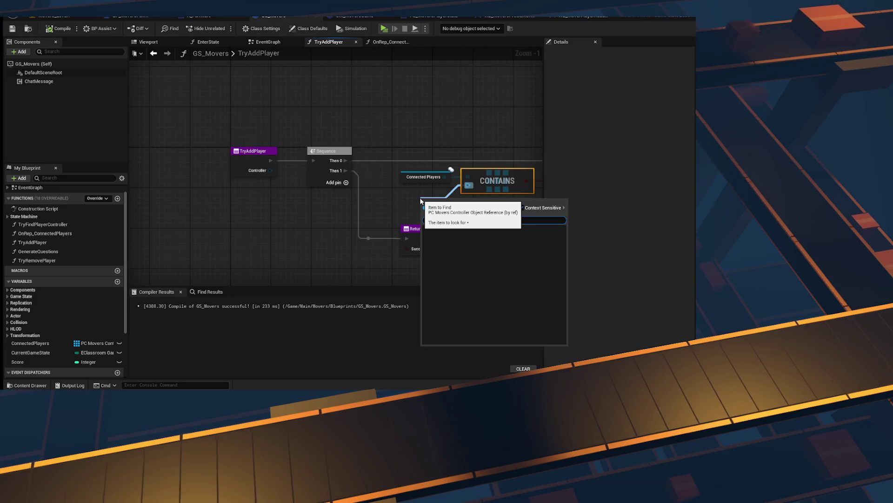
left_click(440, 149)
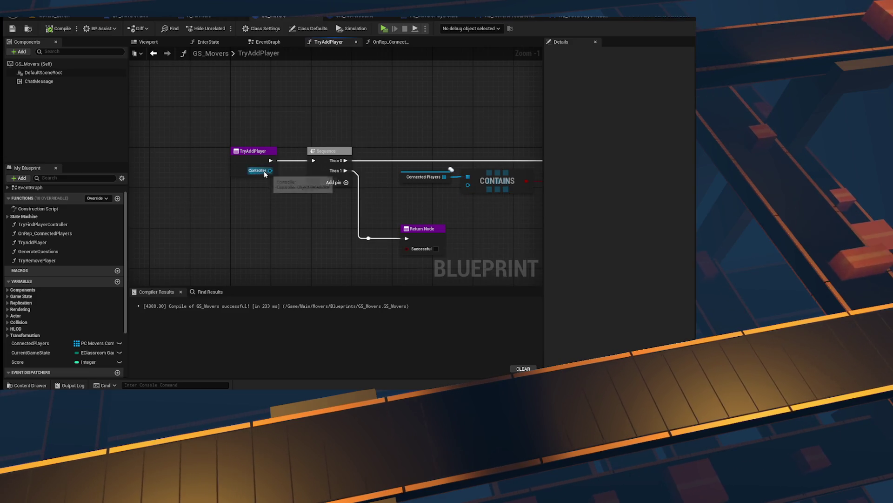
mouse_move(270, 170)
left_mouse_down()
mouse_move(469, 185)
mouse_move(160, 206)
left_mouse_up()
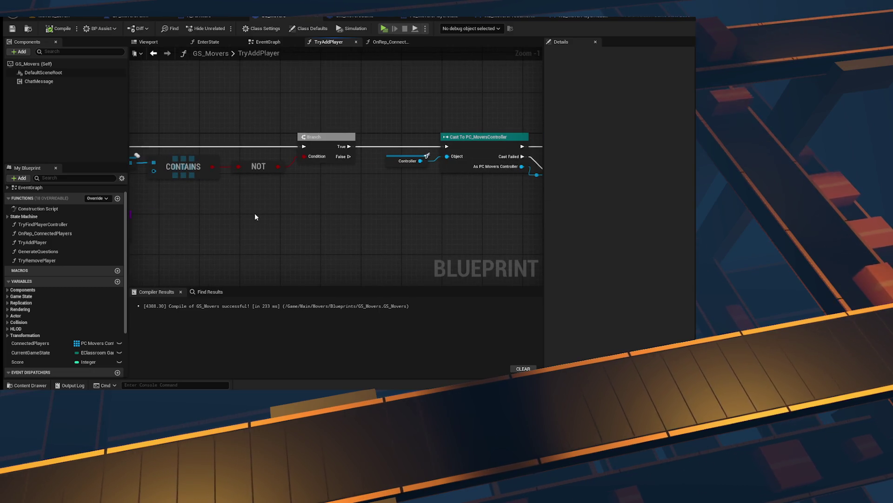
mouse_move(444, 205)
left_mouse_down()
mouse_move(255, 194)
mouse_move(489, 201)
left_mouse_up()
right_click(489, 202)
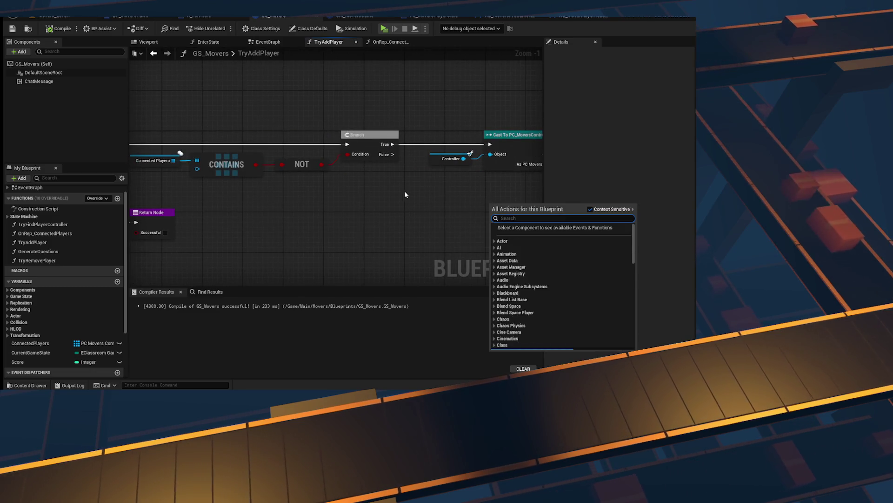
left_click(404, 192)
mouse_move(403, 191)
left_mouse_down()
mouse_move(526, 196)
mouse_move(366, 186)
left_mouse_up()
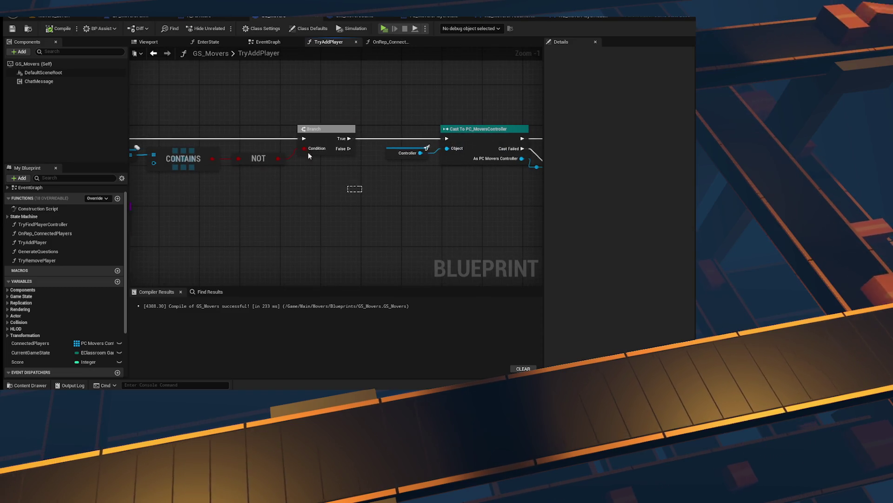
- Move the NOT and Branch nodes below Contains and wire Sequence Then 0 to the cast
left_click_drag(309, 156, 271, 103)
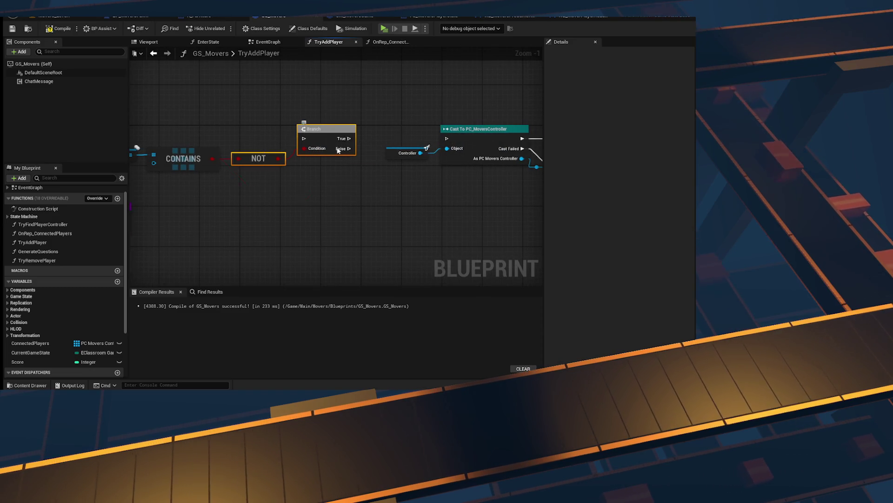
scroll(338, 150, "down", 2)
left_click_drag(480, 202, 440, 190)
left_click_drag(191, 145, 424, 149)
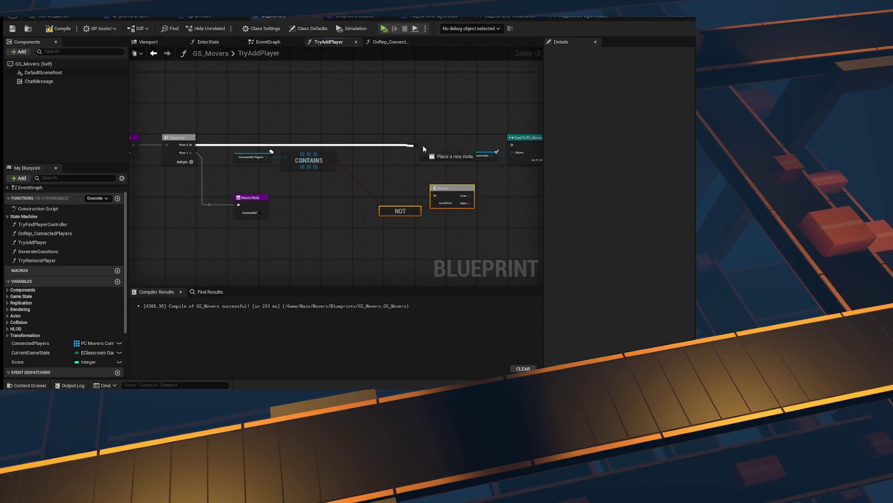
left_click_drag(513, 147, 513, 147)
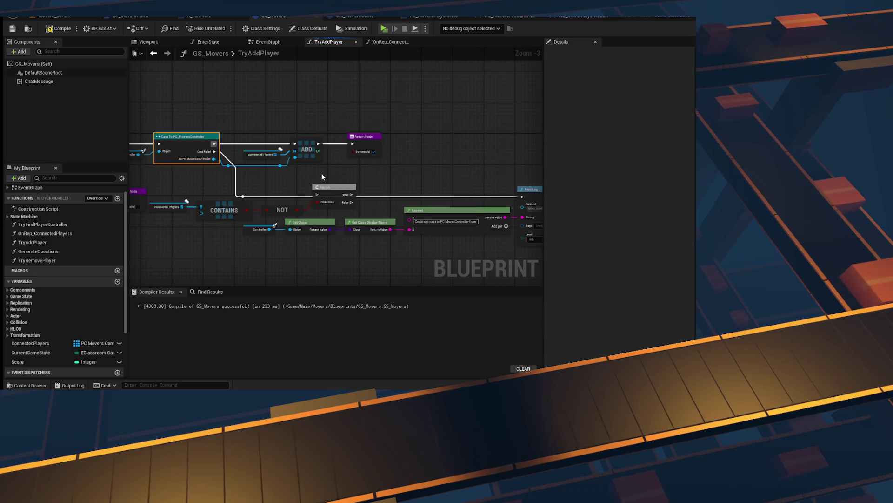
scroll(322, 173, "up", 3)
left_click_drag(322, 173, 497, 181)
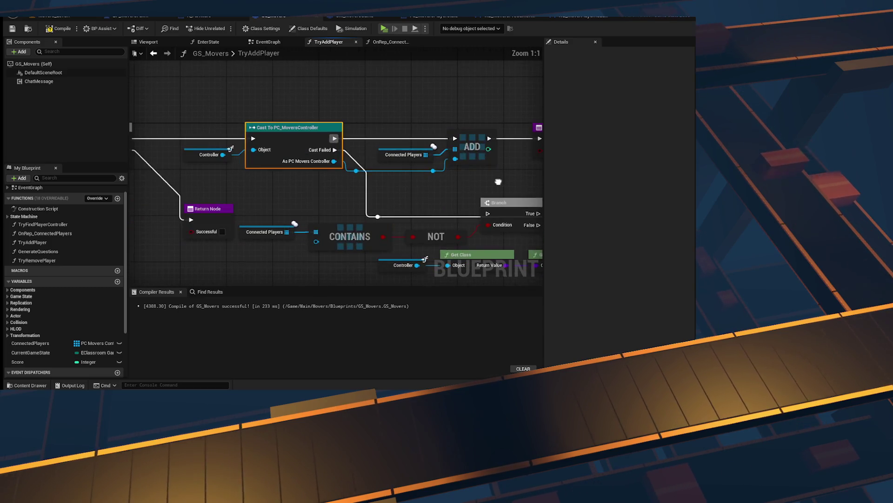
- Feed As PC Movers Controller into the Contains check and compile GS_Movers
left_click(497, 199)
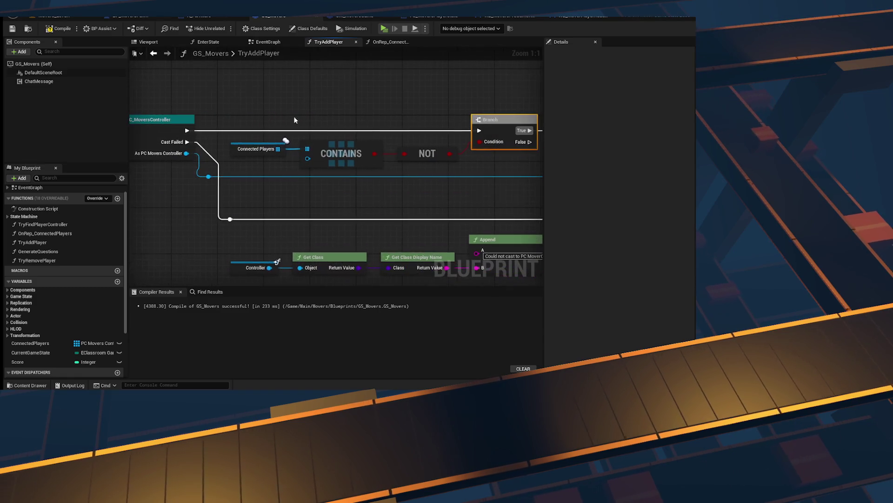
mouse_move(254, 160)
left_mouse_down()
mouse_move(349, 168)
mouse_move(450, 207)
left_mouse_up()
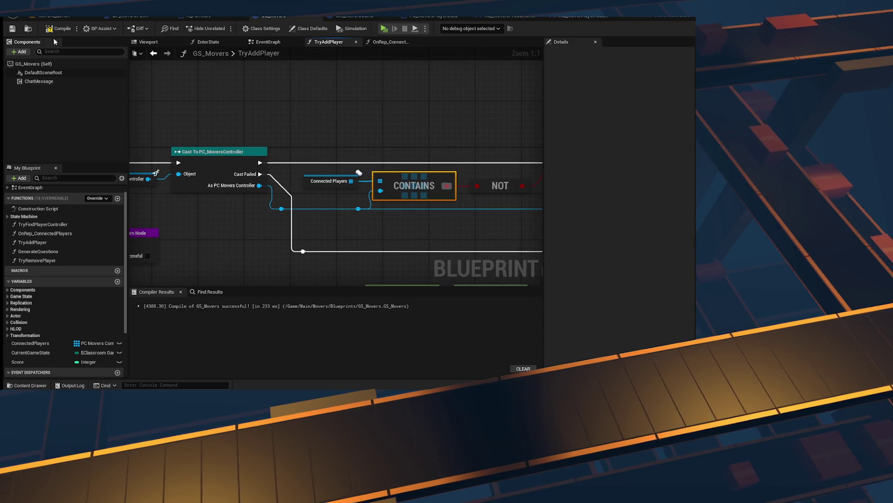
left_click(17, 29)
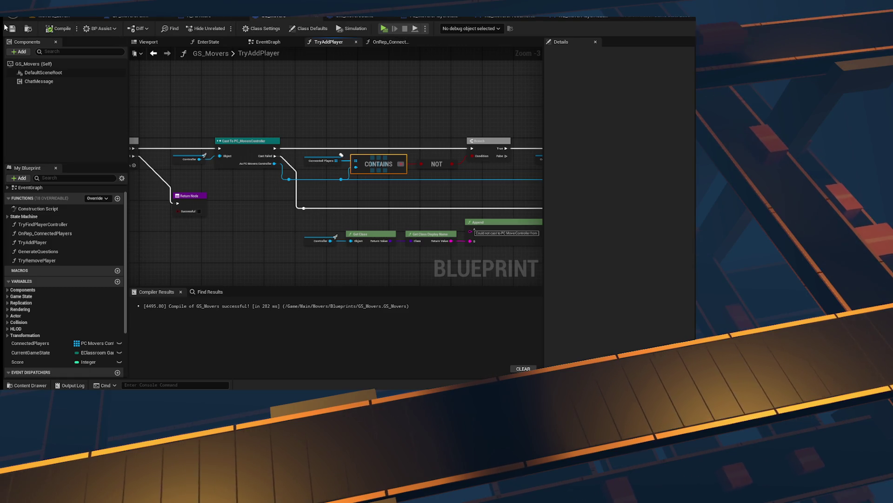
- Run a test play of the level and stop it, leaving Simulate Physics warnings
left_click(384, 30)
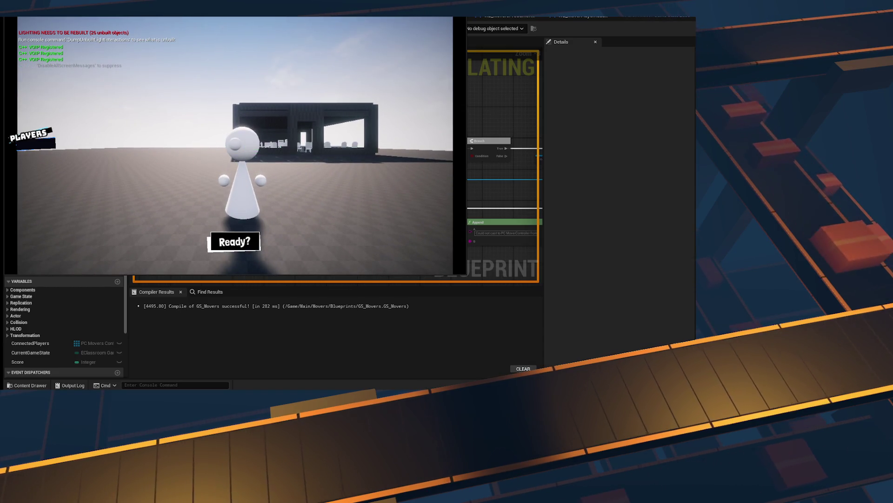
key("Escape")
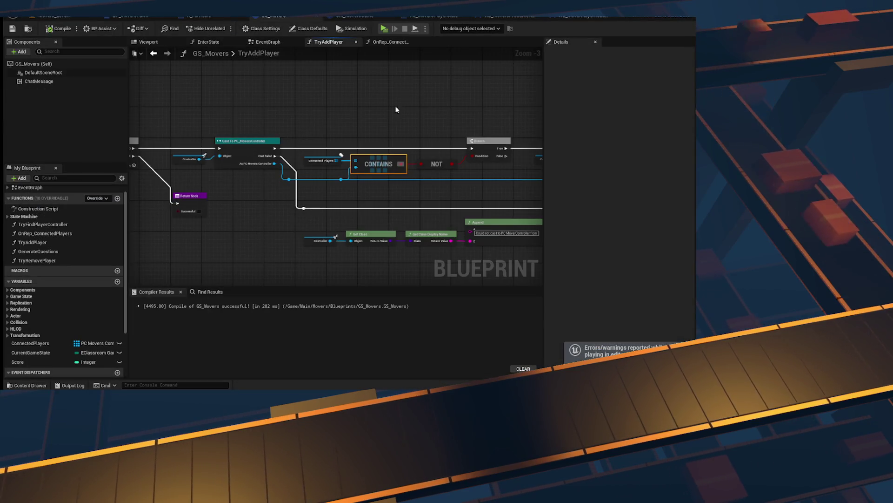
- Switch to GM_MoversGame's event graph and locate the Try Add Player call and player-count check
left_click_drag(207, 108, 406, 110)
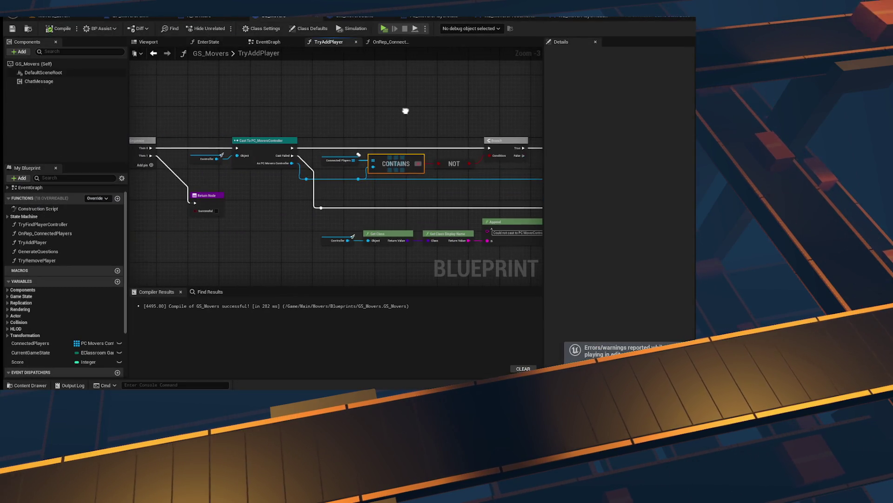
left_click(355, 17)
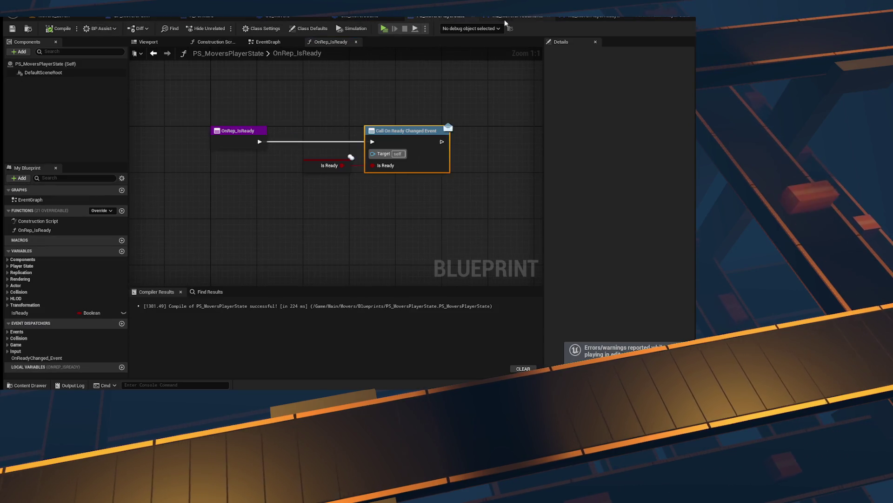
left_click(425, 16)
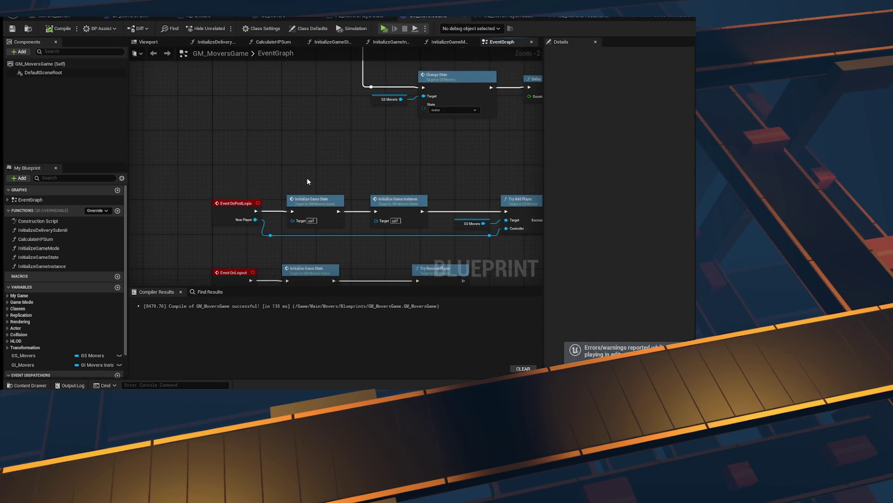
mouse_move(305, 184)
left_mouse_down()
mouse_move(212, 122)
mouse_move(167, 144)
left_mouse_up()
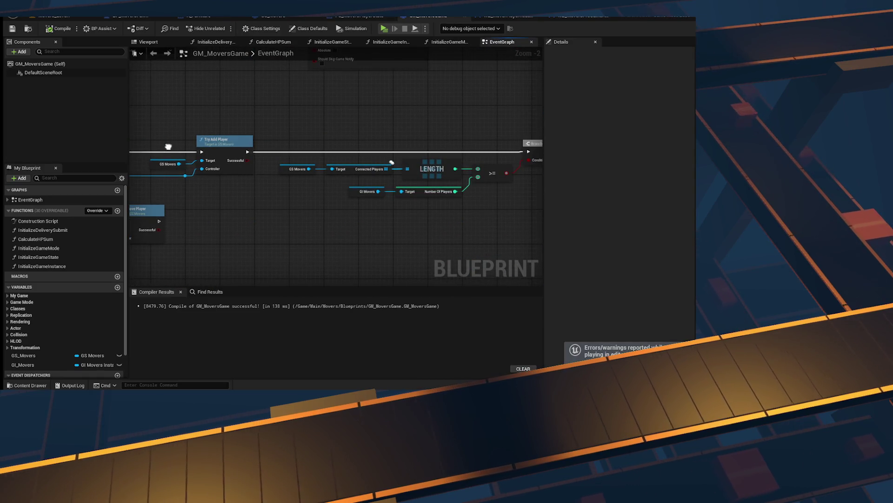
- Add a Sequence node right after TryAddPlayer's entry node
double_click(247, 155)
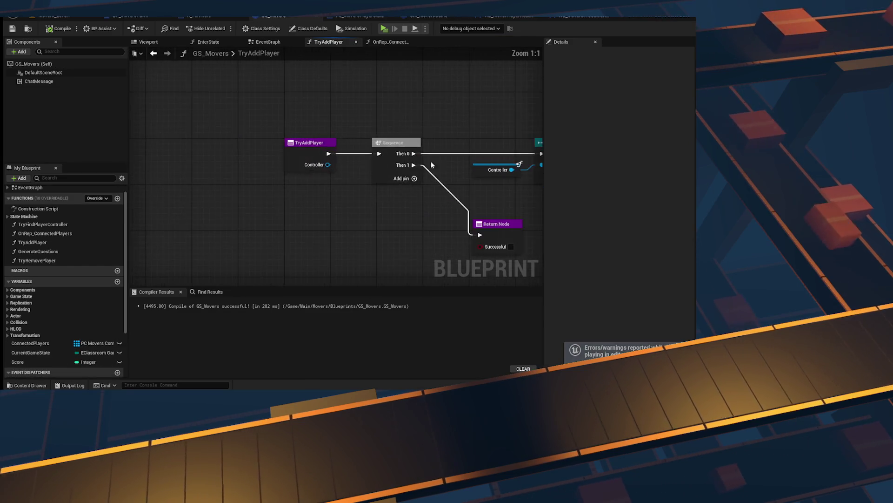
left_click(267, 157)
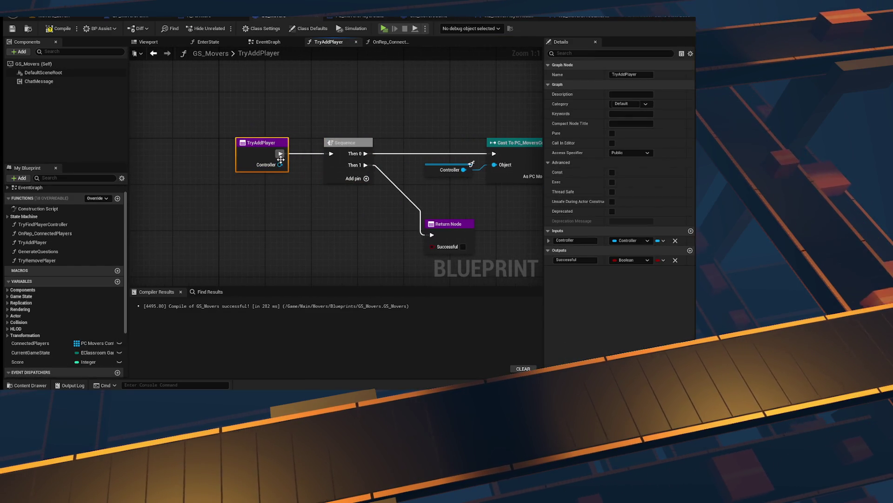
left_click_drag(263, 153, 315, 138)
type("sequence")
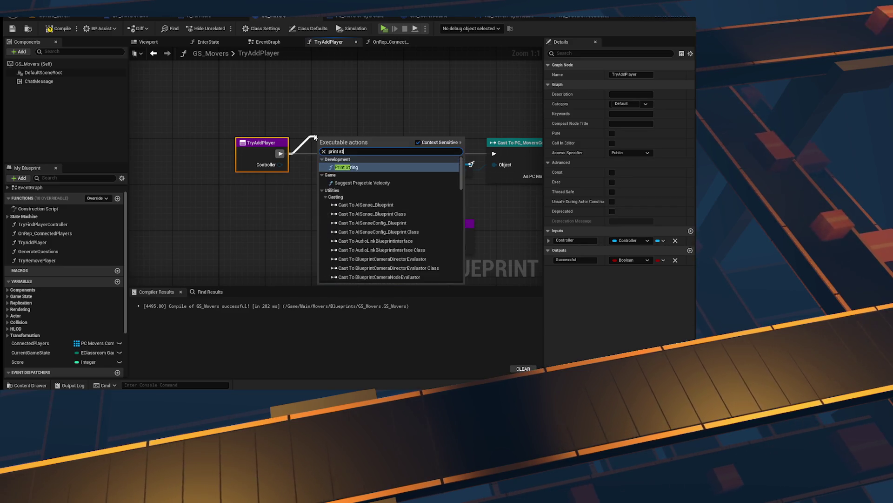
key("Return")
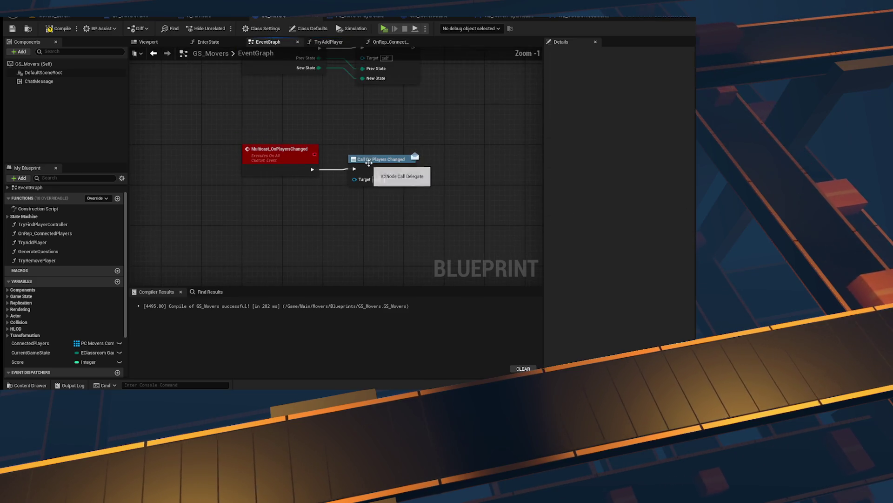
- Return to GM_MoversGame and scroll its Event Graph to OnPostLogin and OnLogout
scroll(369, 162, "down", 8)
scroll(314, 154, "up", 7)
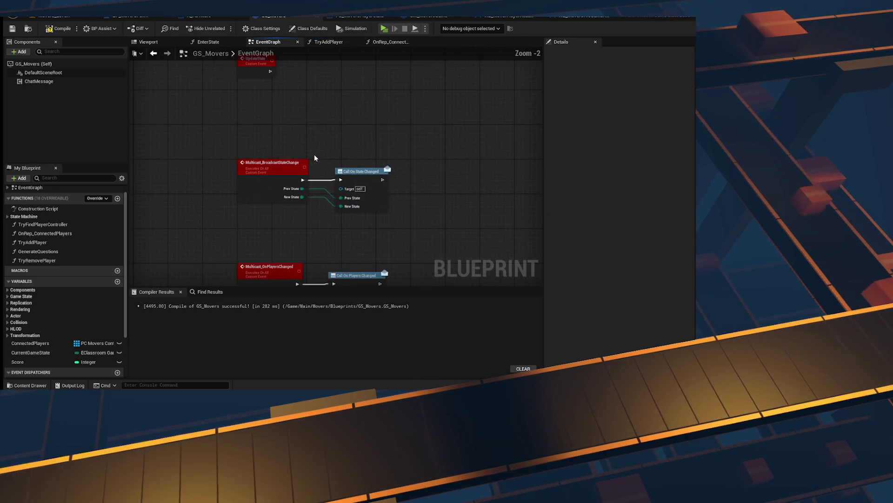
scroll(314, 154, "down", 4)
scroll(319, 172, "up", 4)
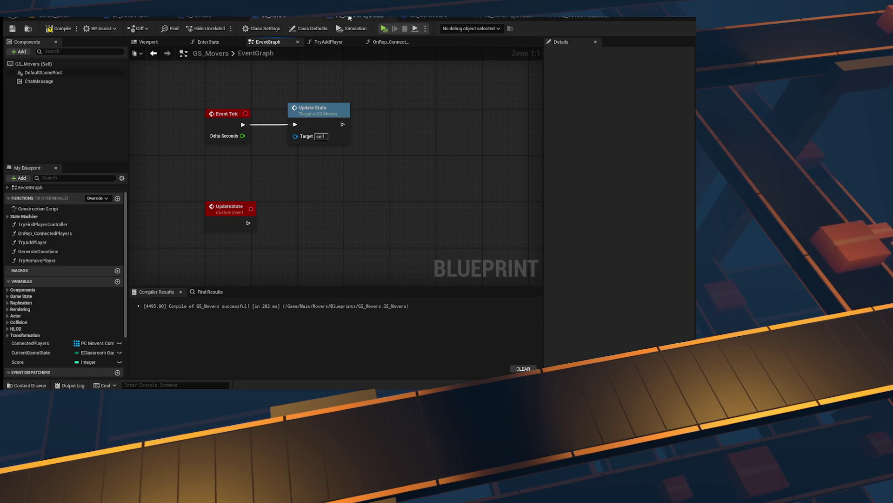
left_click(426, 16)
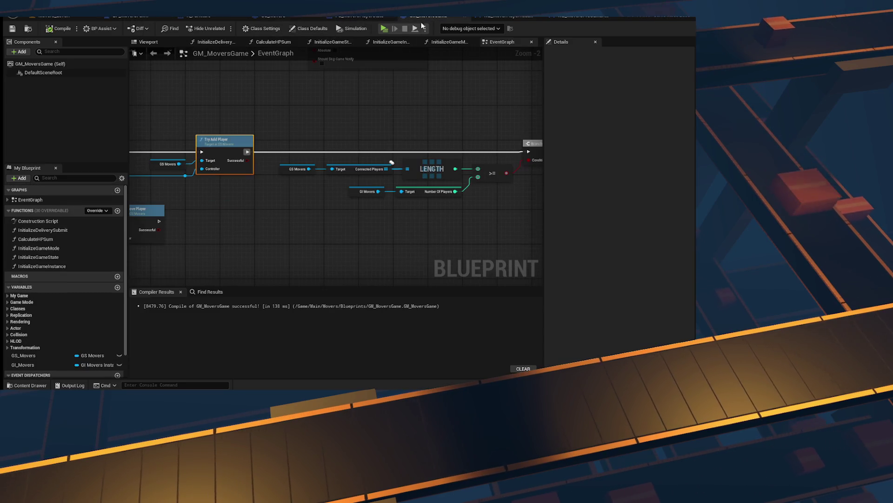
scroll(298, 136, "up", 2)
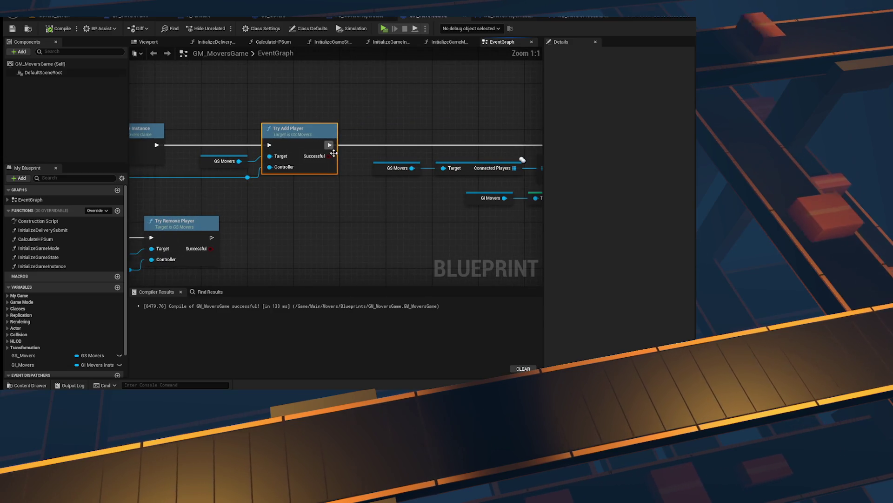
scroll(331, 152, "down", 2)
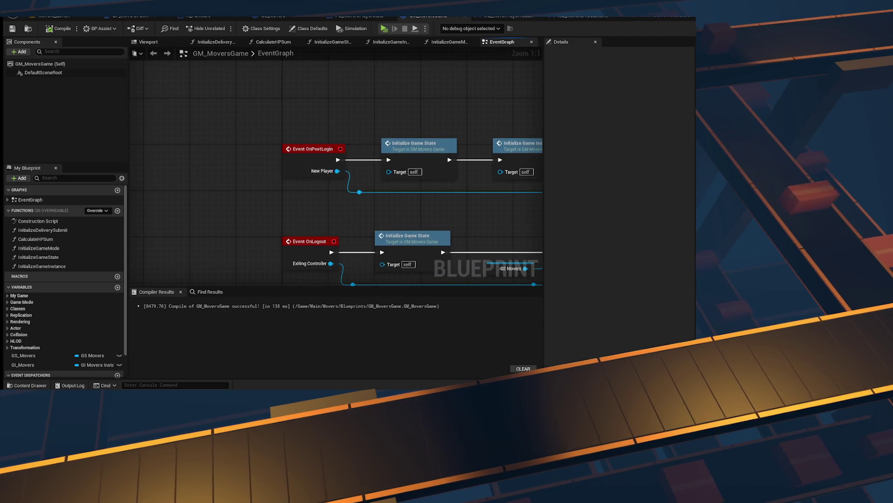
- Make OnPostLogin print 'Adding New Player', compile the game mode, and start a play test
scroll(272, 160, "up", 2)
left_click_drag(271, 161, 338, 156)
left_click_drag(182, 156, 221, 144)
type("print str")
left_click(266, 175)
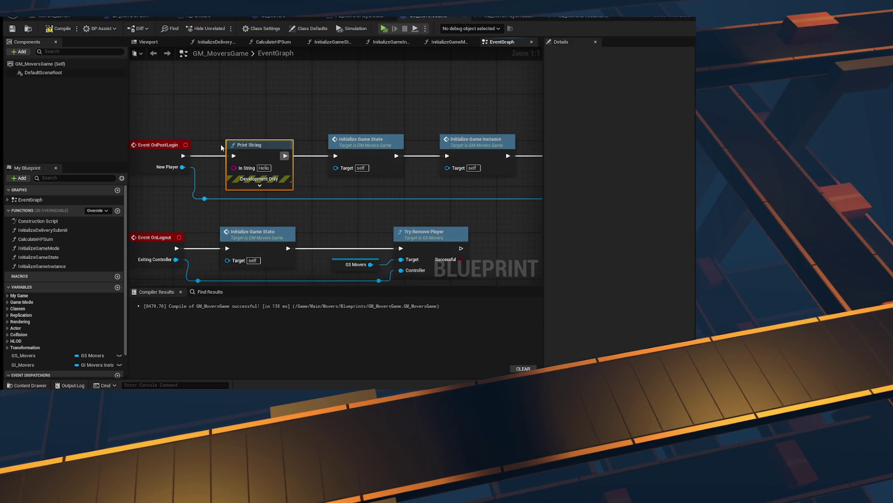
type("Adding")
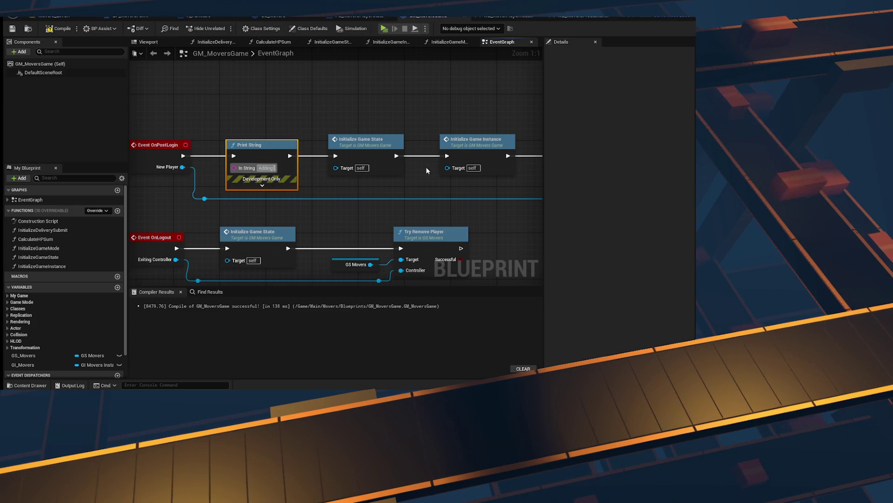
type(" New Player")
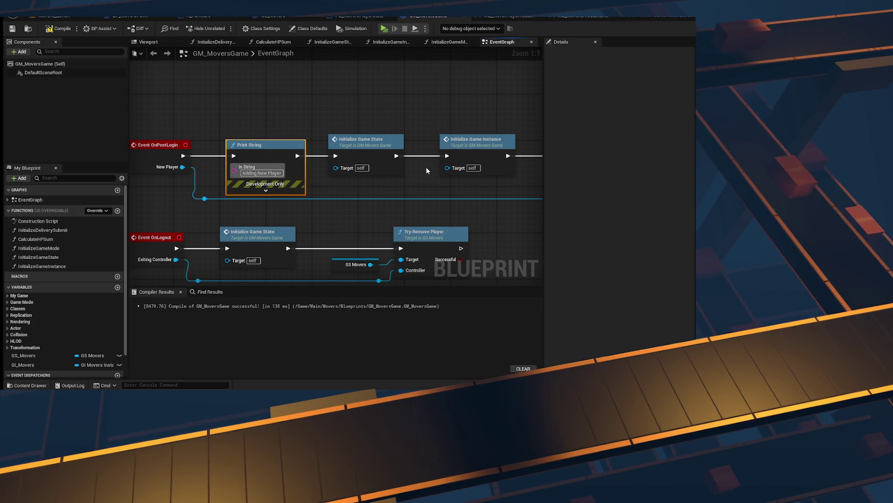
left_click(279, 113)
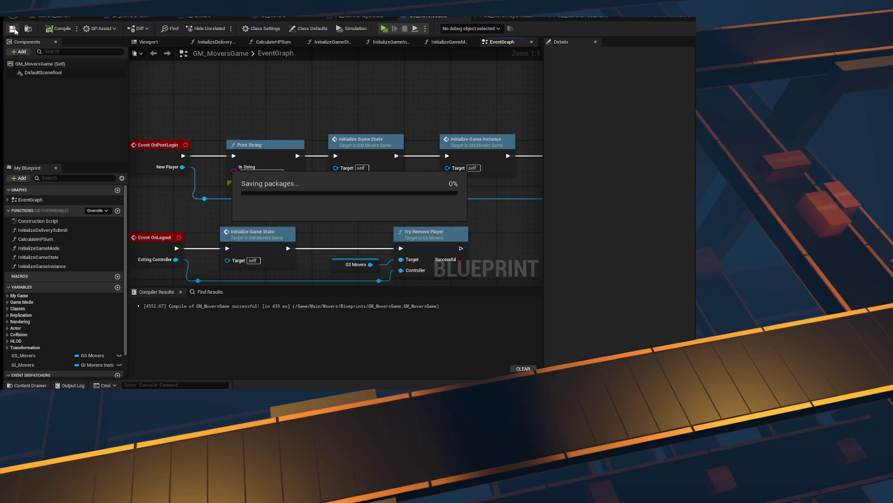
left_click(382, 30)
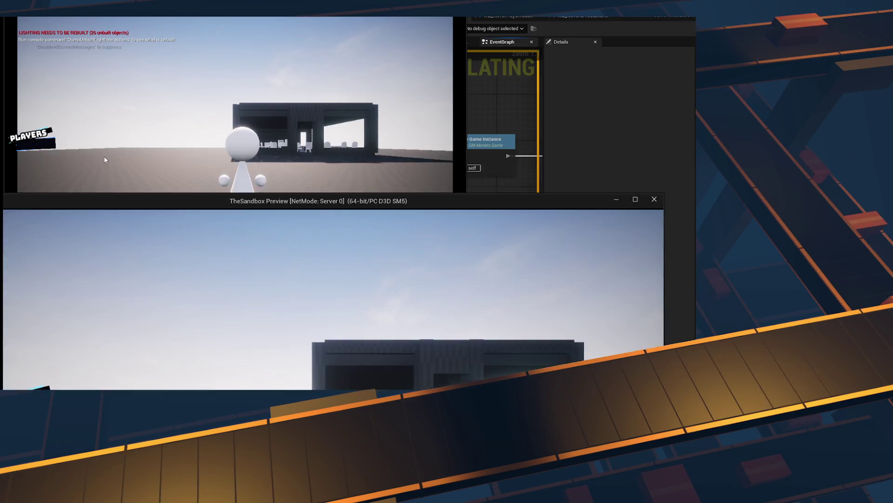
- Run a server-and-client test with both windows side by side, check the console for Adding New Player, then stop
key("super+Right")
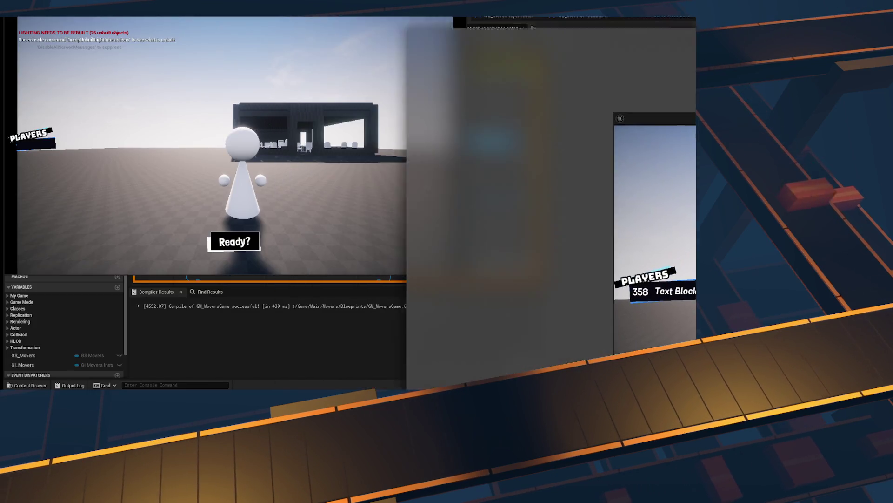
key("Return")
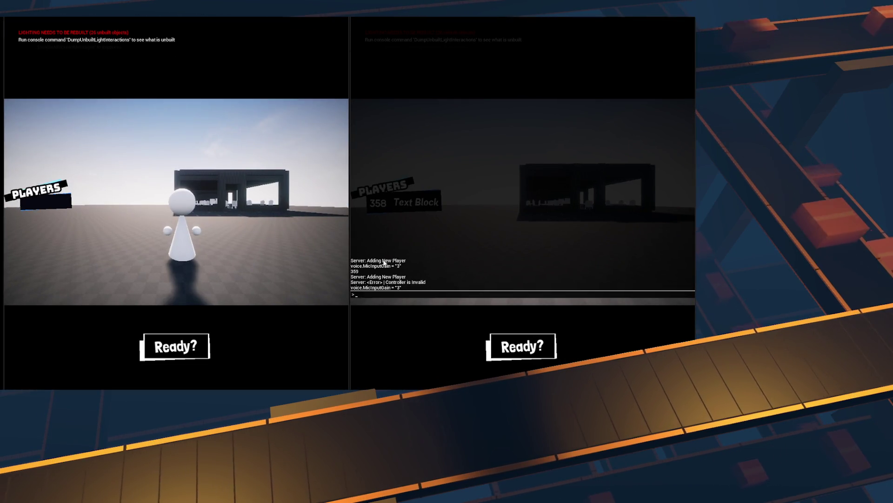
key("grave")
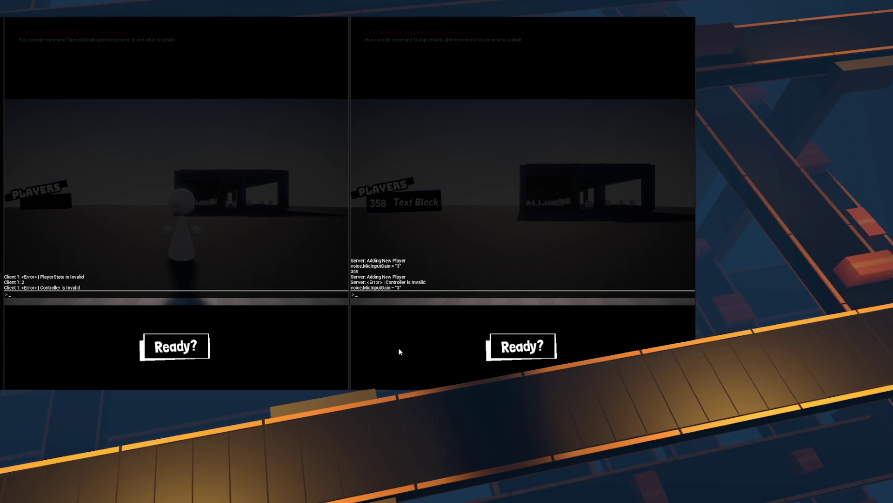
key("Escape")
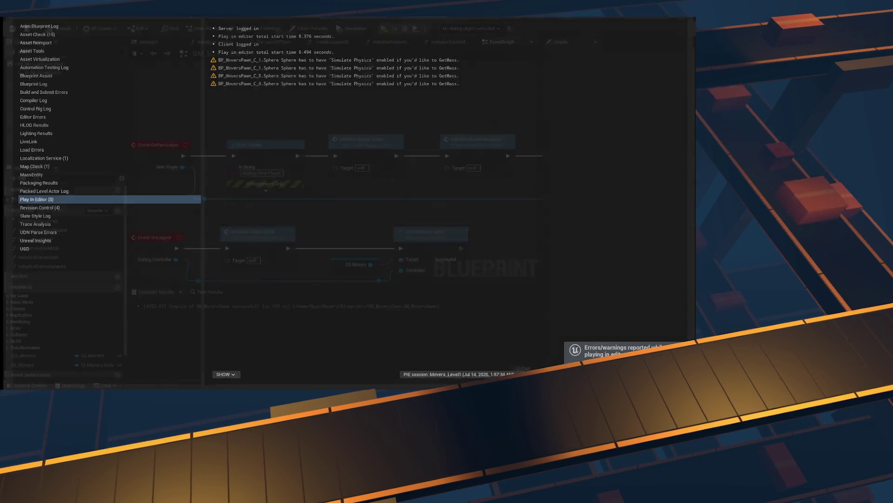
- Delete the Print String node and move Initialize Game State back beside OnPostLogin
left_click(265, 145)
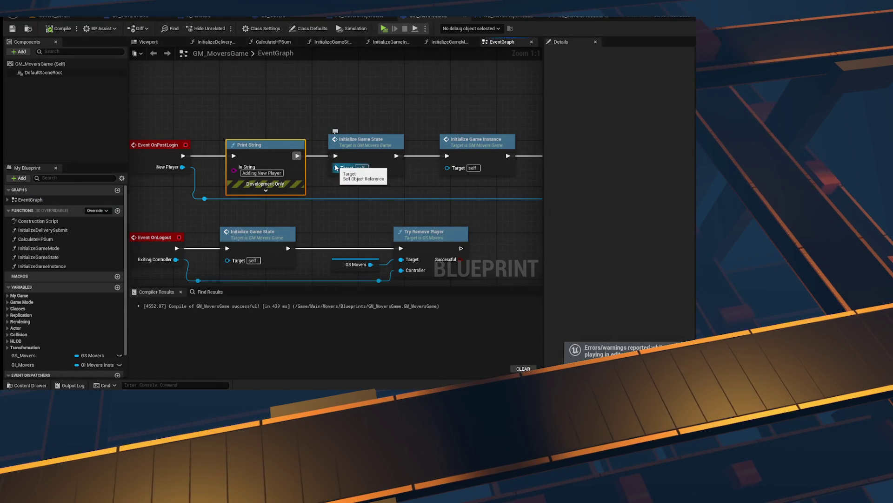
key("Delete")
mouse_move(402, 138)
left_mouse_down()
mouse_move(305, 137)
mouse_move(223, 104)
left_mouse_up()
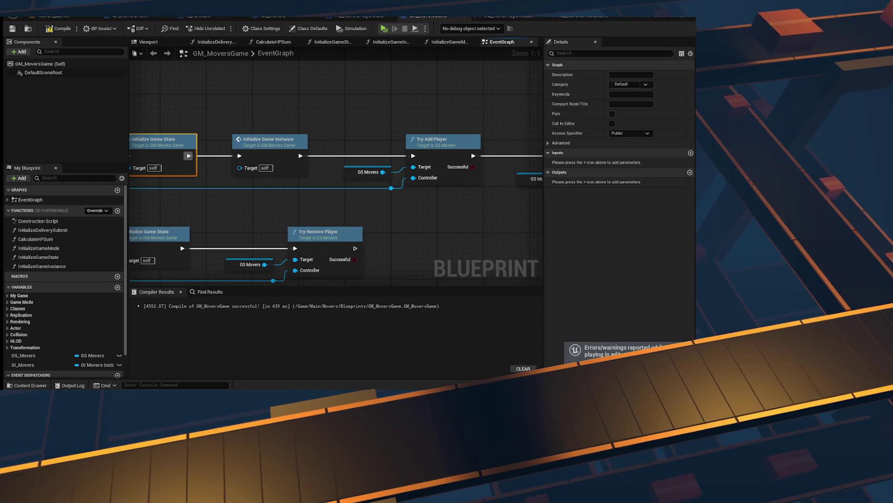
mouse_move(512, 122)
left_mouse_down()
mouse_move(256, 103)
mouse_move(256, 116)
left_mouse_up()
left_click_drag(442, 117, 270, 115)
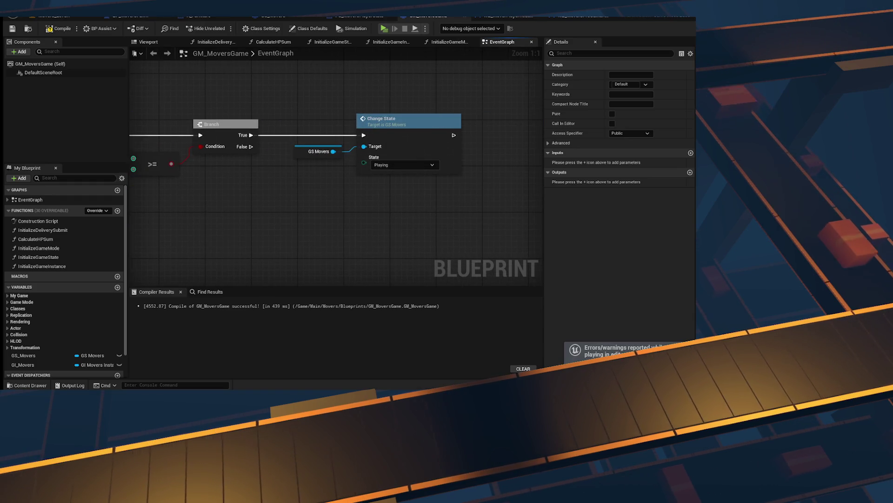
left_click_drag(233, 140, 535, 149)
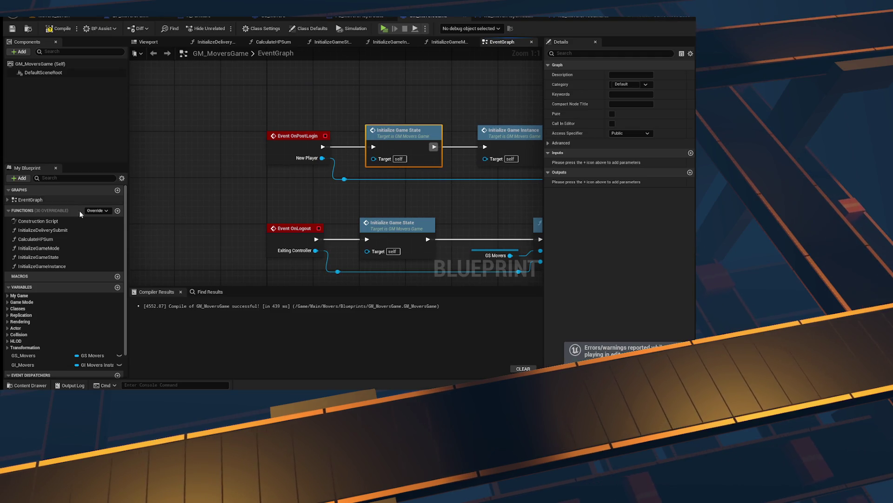
scroll(63, 252, "down", 1)
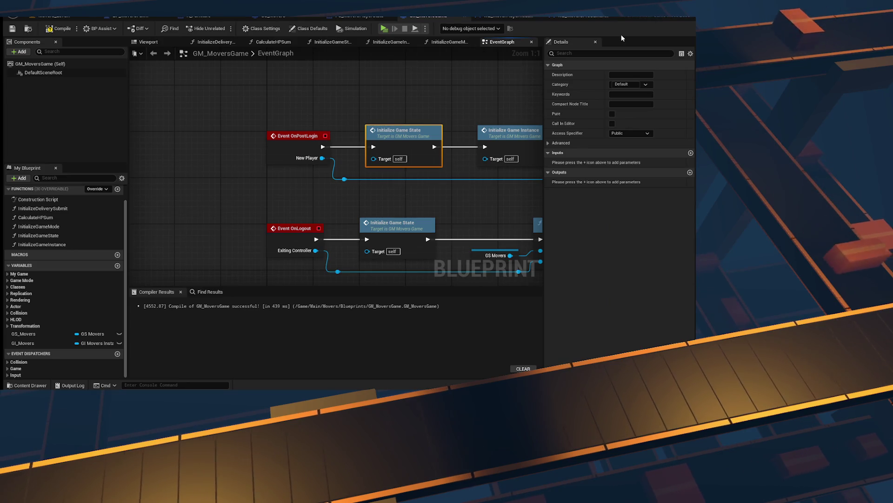
- Pull a wire from the GS Movers getter and shift the getter further left
left_click_drag(268, 202, 206, 199)
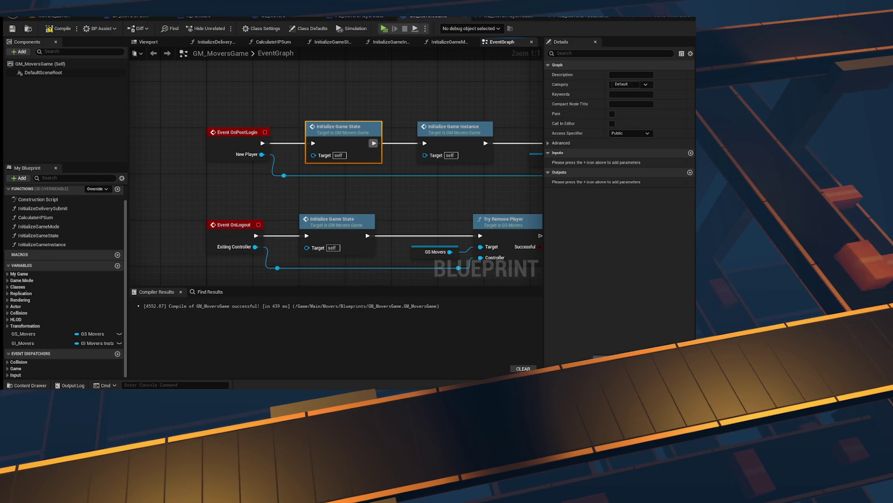
mouse_move(404, 113)
left_mouse_down()
mouse_move(515, 144)
mouse_move(496, 205)
left_mouse_up()
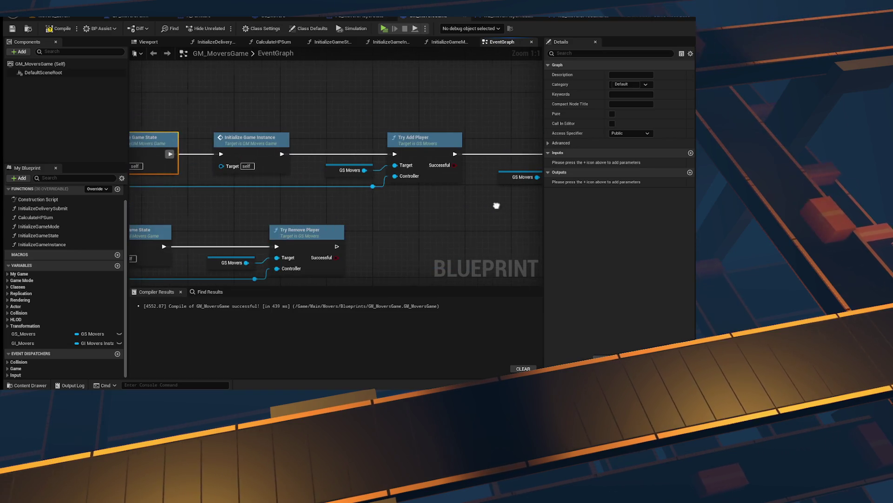
mouse_move(257, 224)
left_mouse_down()
mouse_move(400, 174)
mouse_move(276, 190)
left_mouse_up()
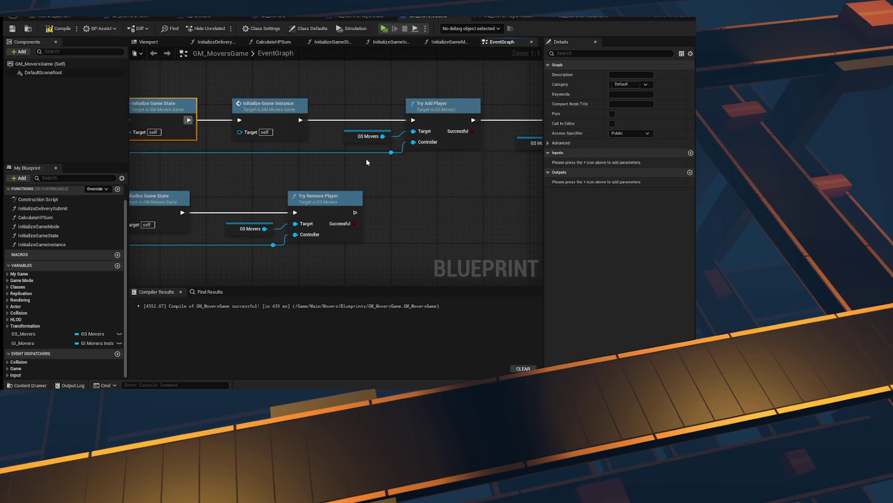
left_click(367, 136)
mouse_move(382, 136)
left_mouse_down()
mouse_move(399, 201)
mouse_move(381, 198)
left_mouse_up()
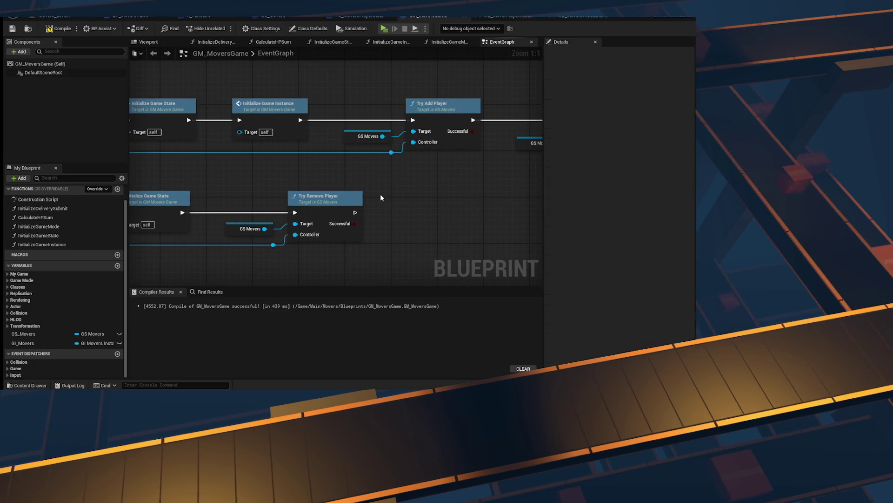
mouse_move(368, 136)
left_mouse_down()
mouse_move(385, 166)
mouse_move(229, 152)
mouse_move(259, 157)
mouse_move(261, 134)
left_mouse_up()
- Add a Call On Players Changed node targeting the GS Movers getter
type("bind event")
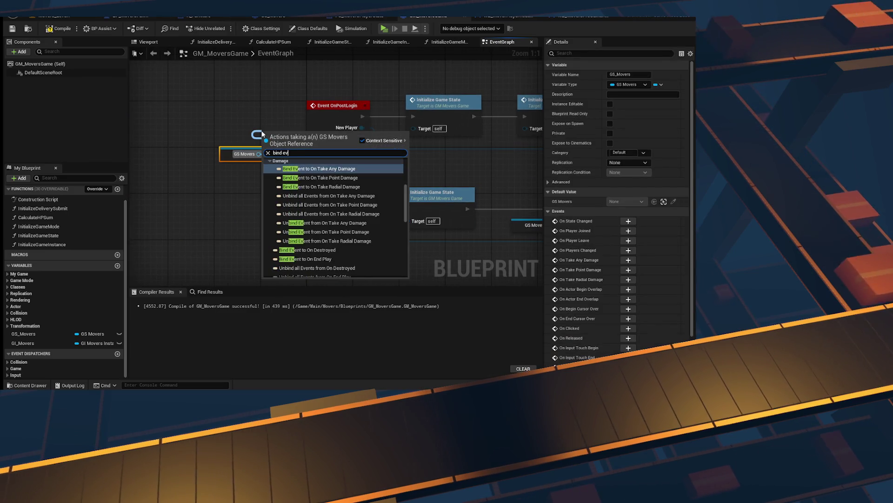
key("BackSpace")
key("BackSpace")
key("BackSpace")
type("call")
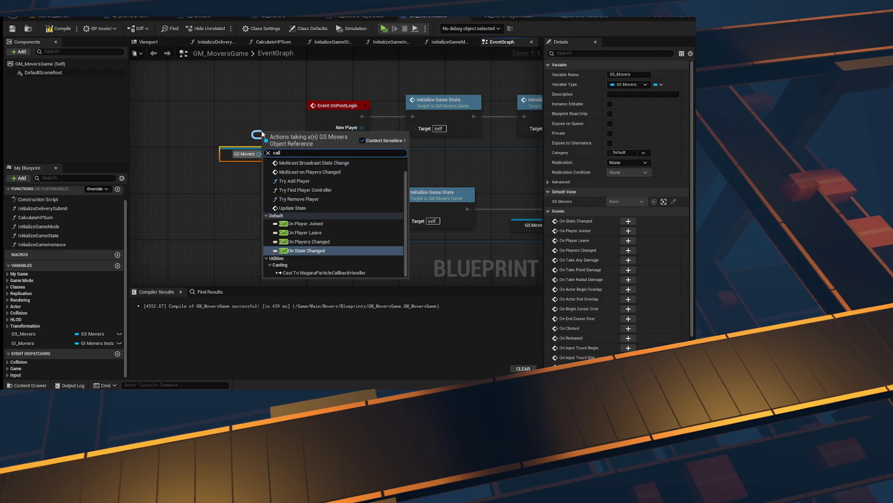
key("Up")
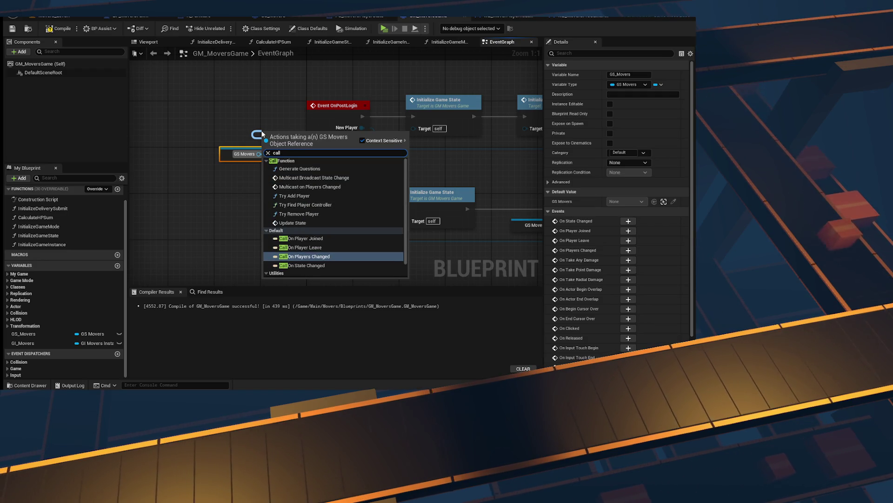
key("Return")
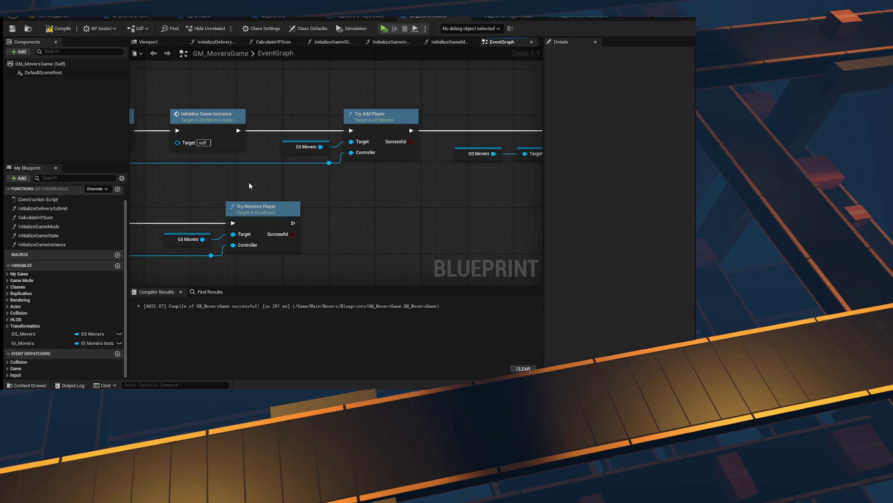
- Paste the GS Movers and Call On Players Changed nodes after Initialize Game Instance and compile
key("ctrl+v")
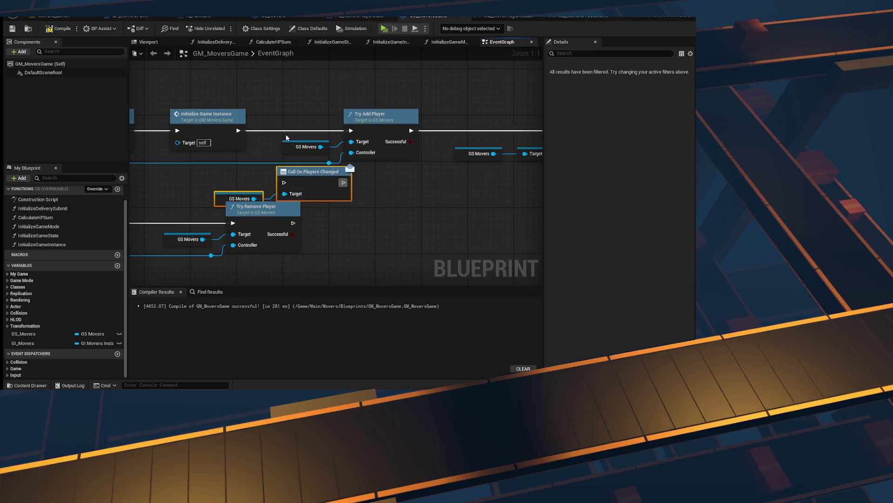
left_click(300, 184)
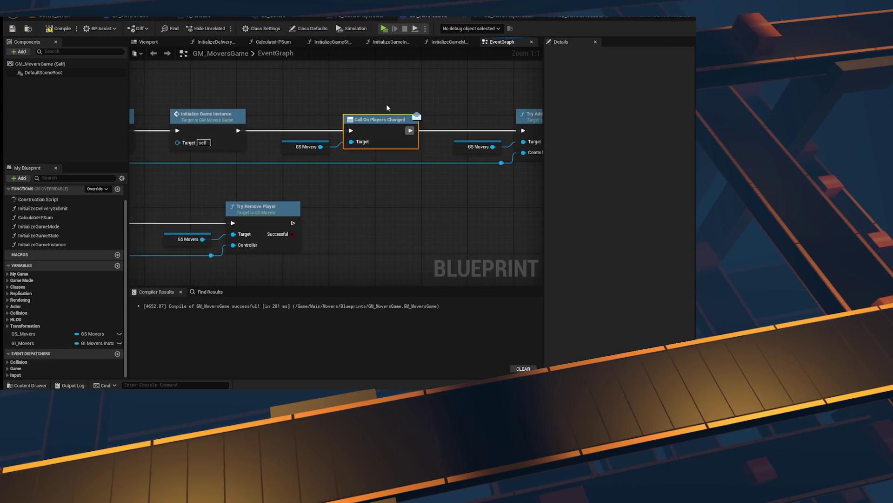
left_click(56, 29)
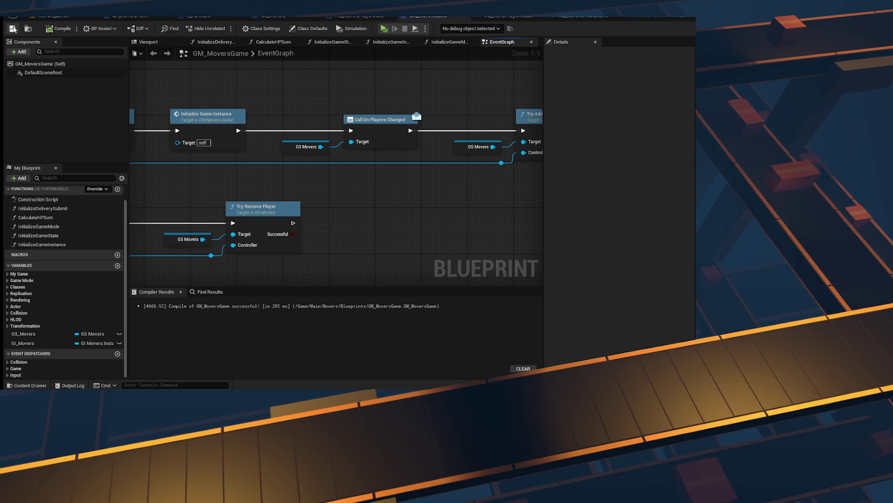
- Play a two-client test, walk the left player around, stop, and switch to WB_MoversPreGameHUD
key("alt+p")
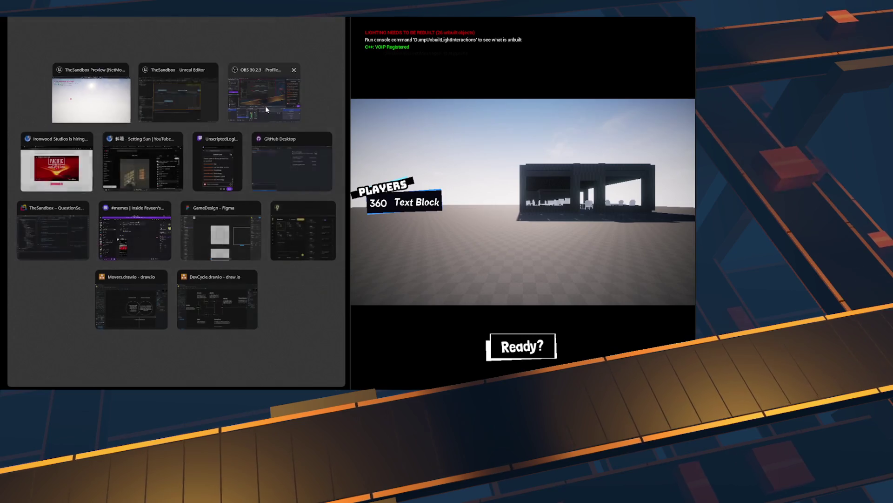
left_click(112, 108)
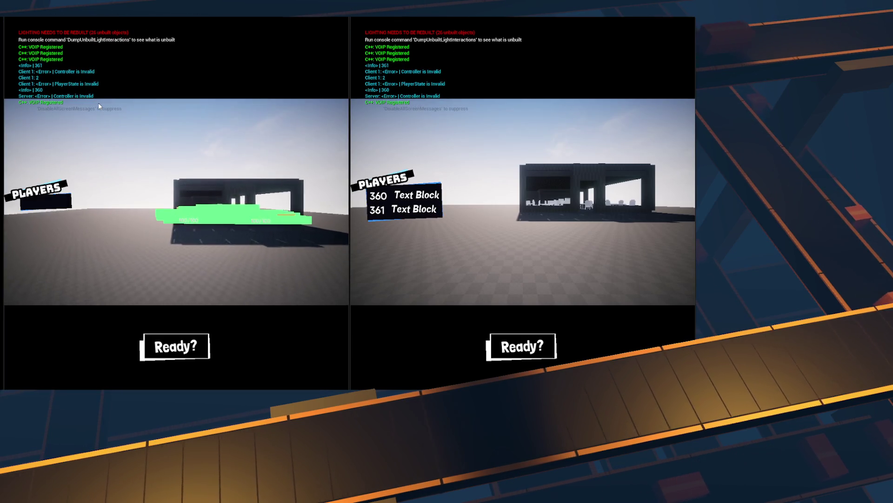
left_click(98, 102)
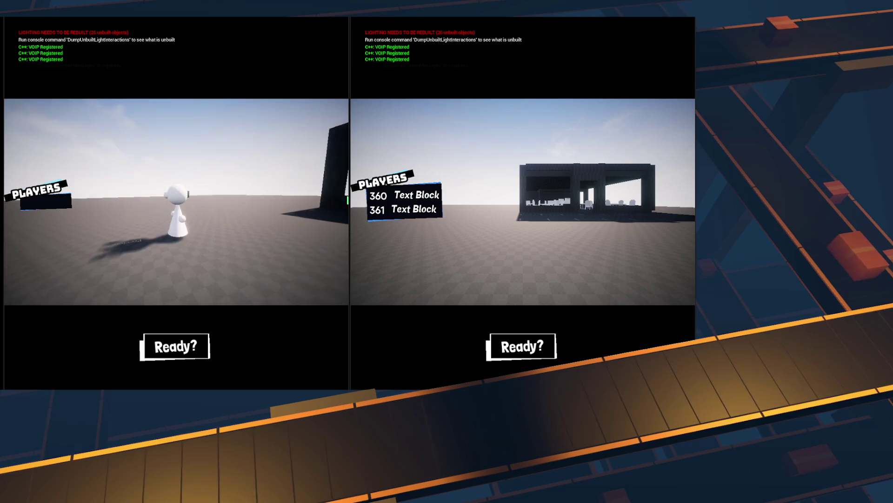
key("w")
key("Escape")
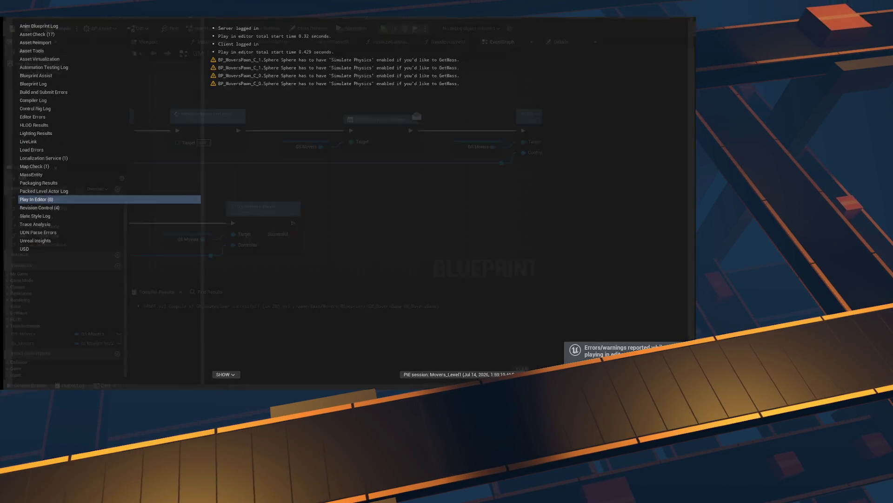
left_click(590, 18)
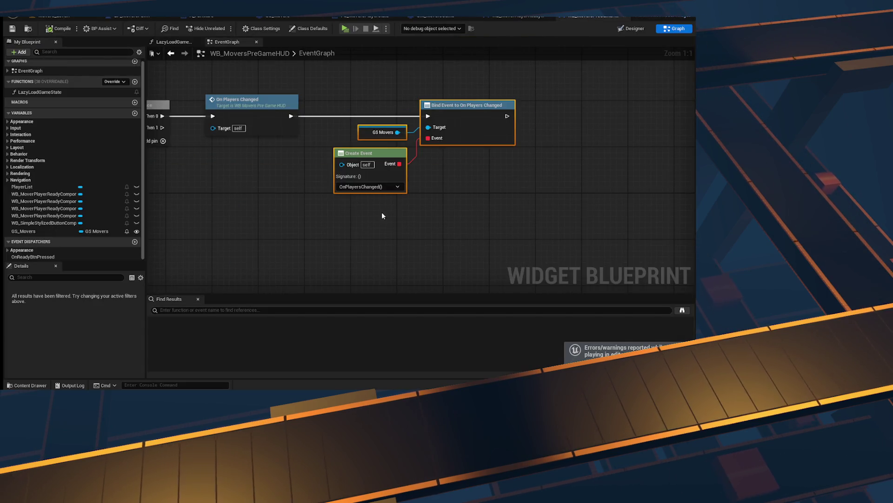
- In WB_MoverPlayerReadyComponent, add an On Ready State Changed Event call right after the SET node
scroll(383, 216, "down", 6)
scroll(406, 188, "up", 4)
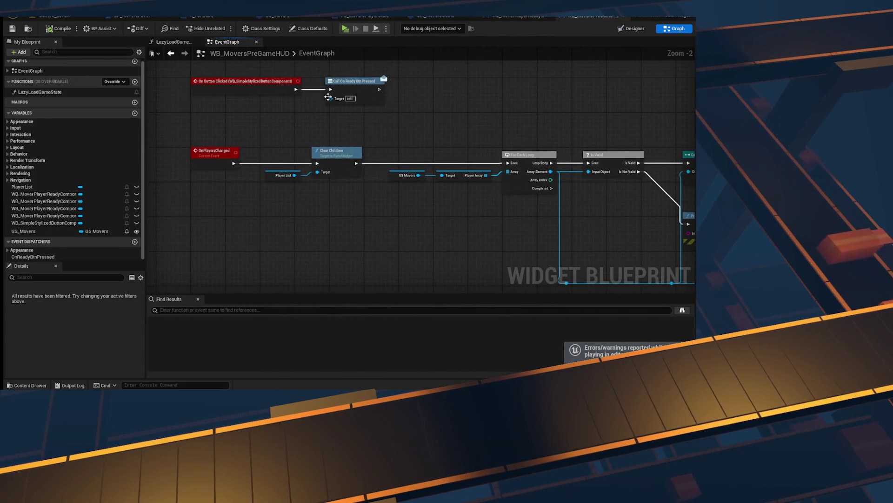
left_click(515, 18)
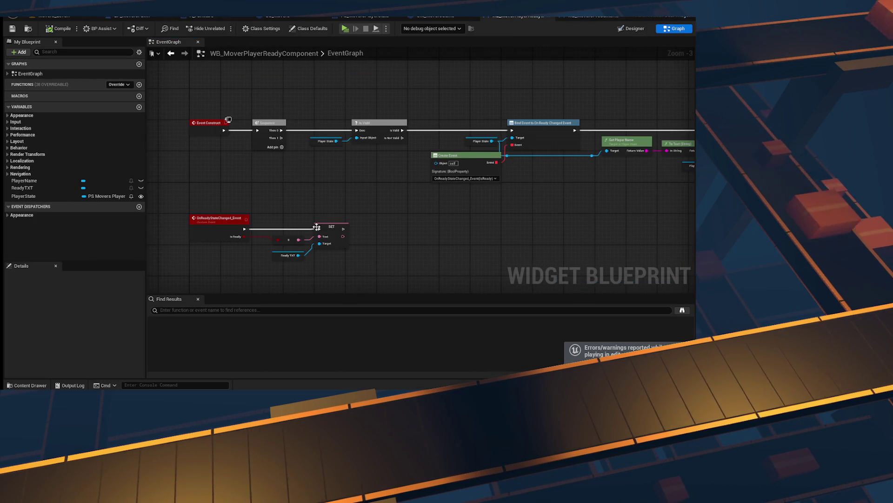
scroll(294, 193, "up", 4)
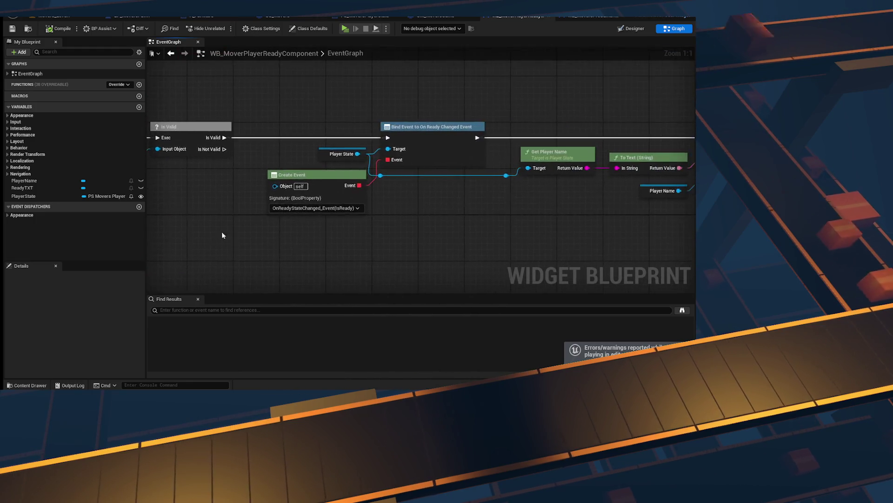
mouse_move(617, 74)
left_mouse_down()
mouse_move(634, 135)
mouse_move(255, 157)
mouse_move(480, 164)
left_mouse_up()
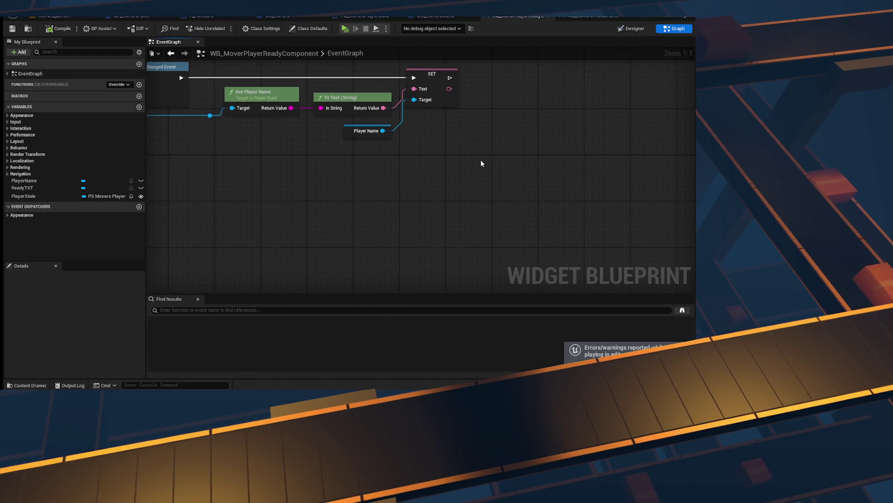
right_click(481, 163)
type("ready")
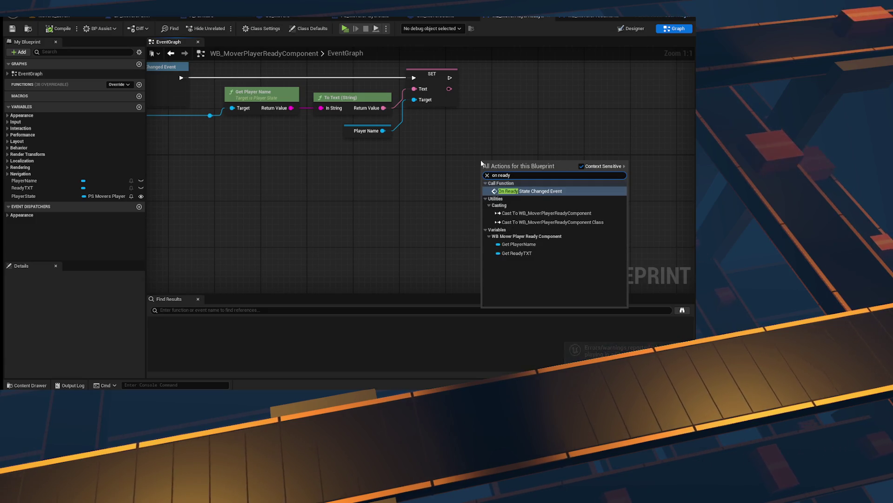
key("Return")
left_click_drag(481, 159, 496, 59)
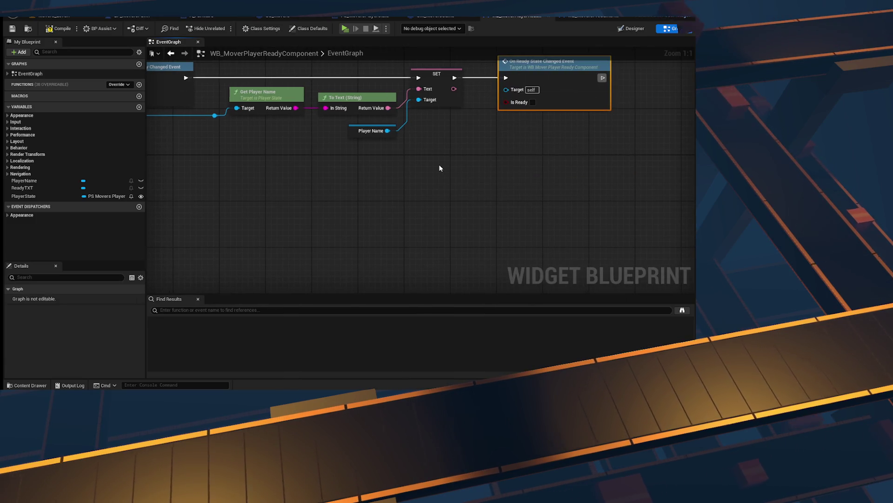
left_click_drag(441, 168, 664, 200)
- Copy the Player State getter beside the call and wire its Is Ready value in
left_click_drag(465, 195, 646, 200)
left_click(316, 123)
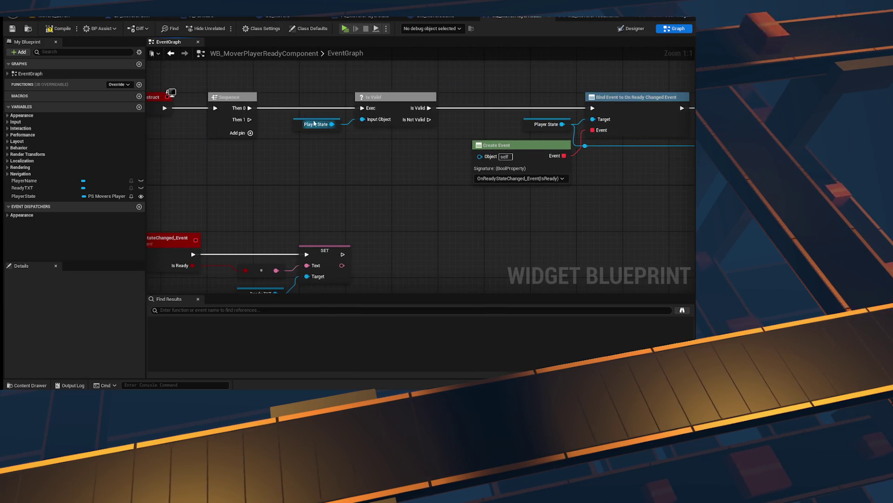
key("ctrl+c")
mouse_move(530, 212)
left_mouse_down()
mouse_move(285, 183)
mouse_move(329, 169)
left_mouse_up()
key("ctrl+v")
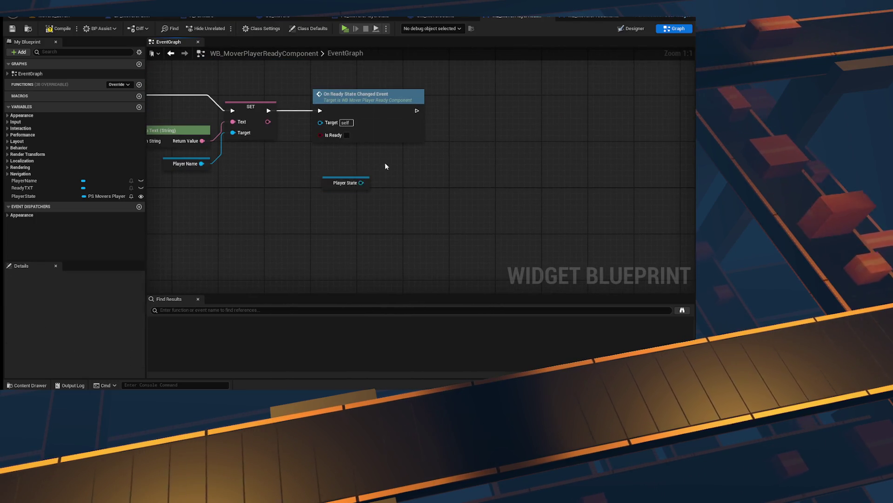
left_click_drag(402, 193, 463, 205)
type("is ready")
key("Return")
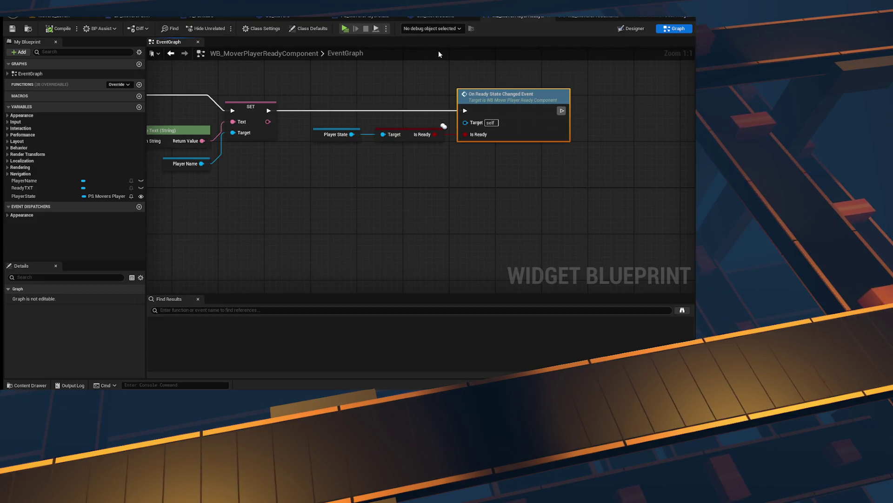
key("alt+p")
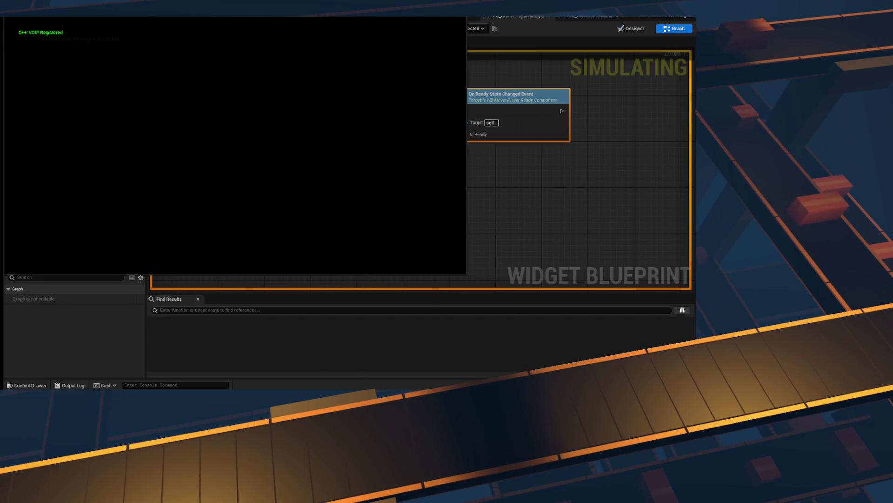
key("super+Right")
left_click(89, 93)
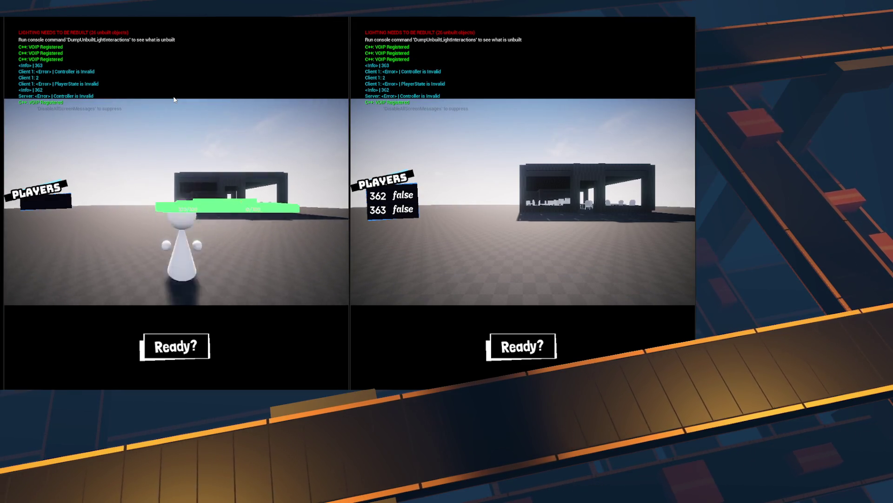
key("Escape")
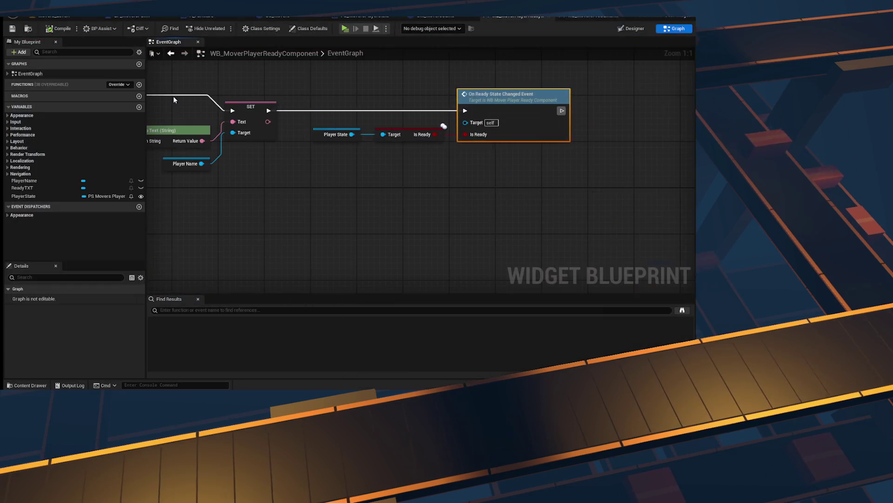
mouse_move(465, 135)
left_mouse_down()
mouse_move(518, 165)
mouse_move(457, 162)
left_mouse_up()
- Undo a stray Select node and delete the bool-to-text conversion node
type("select")
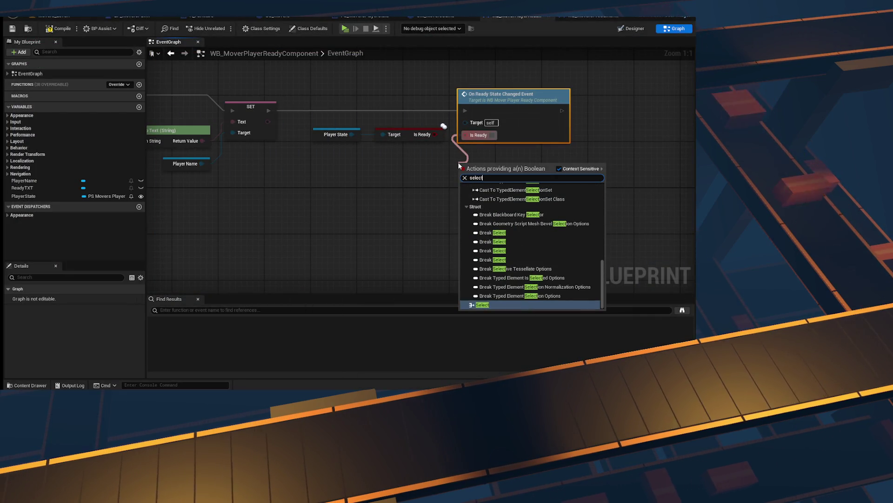
key("Return")
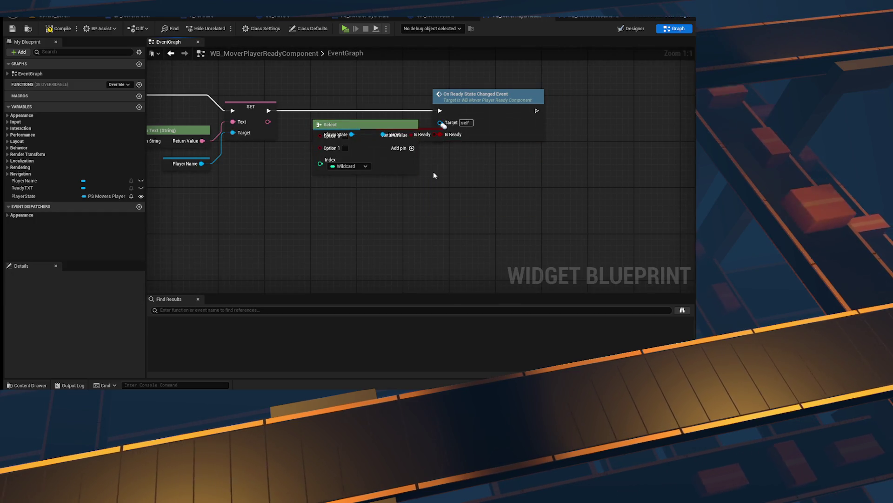
key("ctrl+z")
scroll(647, 146, "down", 2)
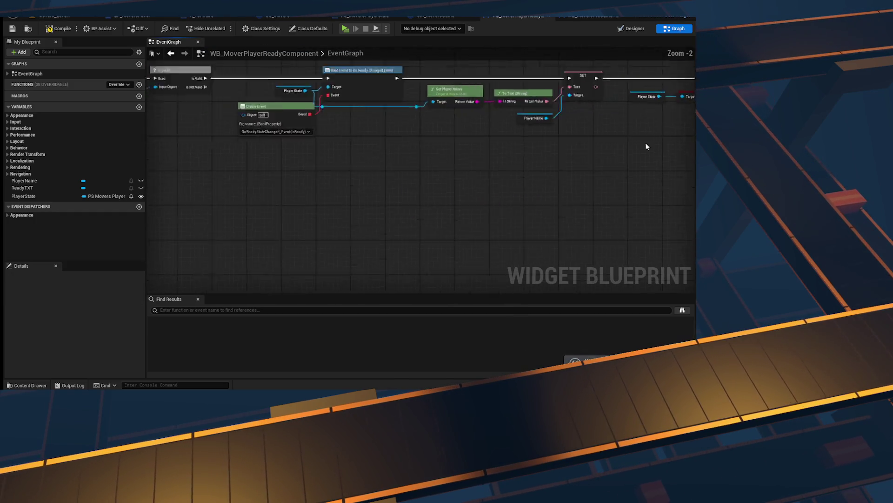
left_click_drag(373, 136, 358, 141)
key("Delete")
- Feed SET Text from a Select Text picked by Is Ready, with 'Ready!' and 'Not Ready' options
type("select")
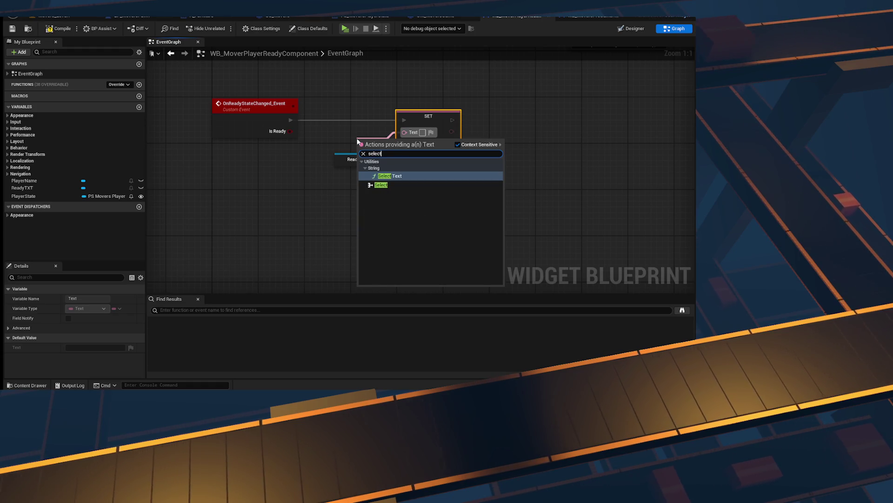
key("Return")
left_click_drag(291, 131, 342, 170)
type("Ready!")
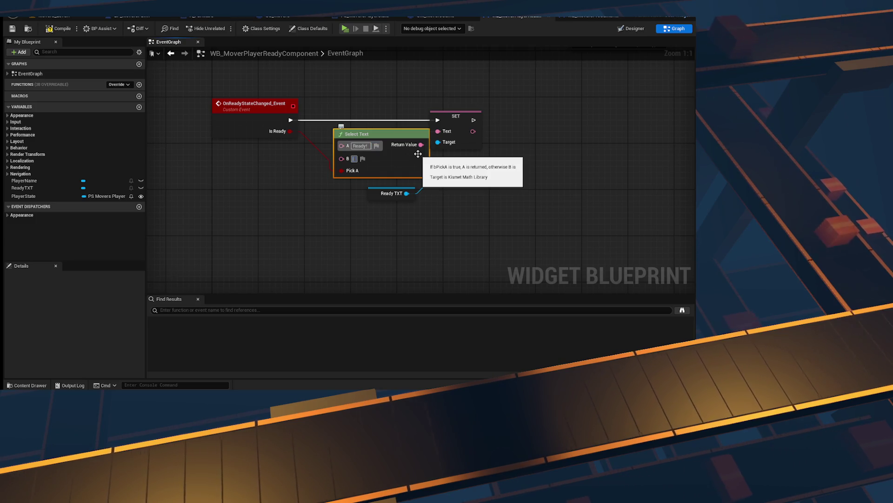
type("Not Ready")
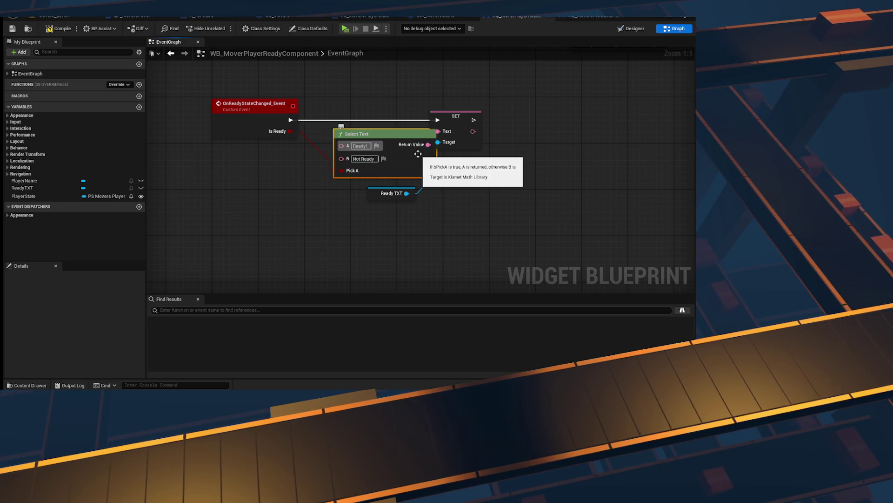
left_click(61, 42)
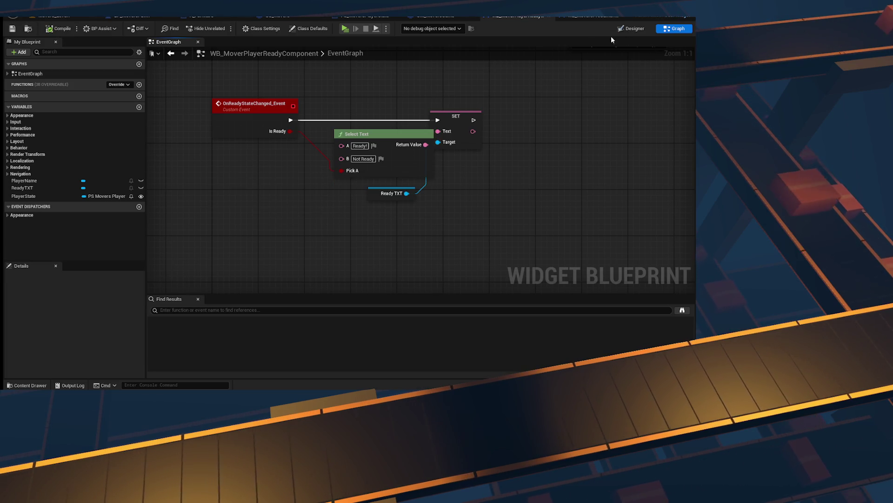
left_click(465, 117)
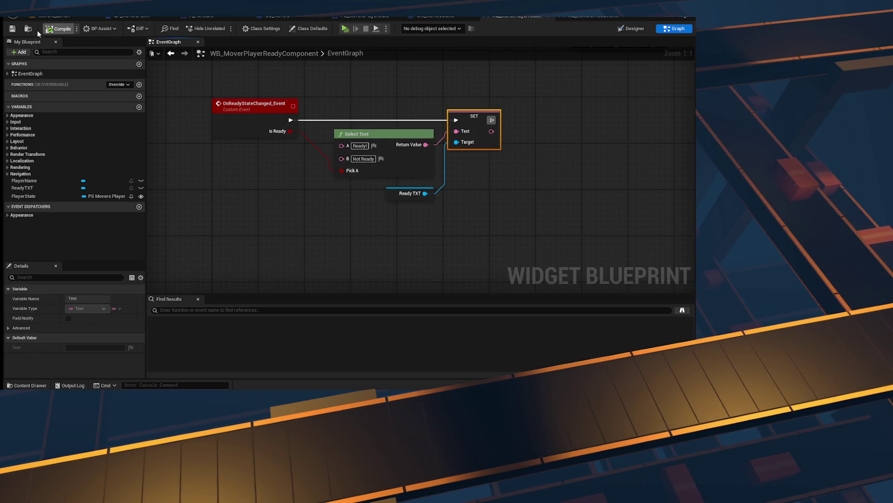
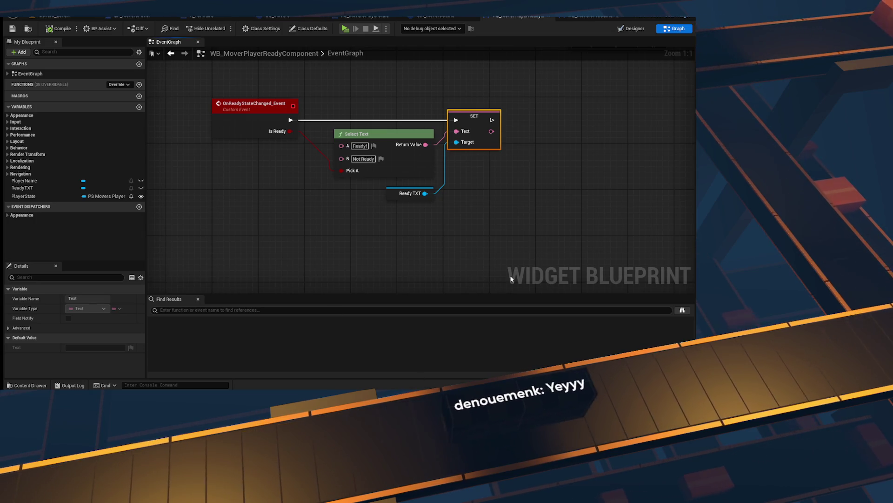
- Review WB_MoverPlayerReadyComponent's Bind Event and Set Text logic, then compile the widget
scroll(358, 183, "down", 2)
left_click_drag(375, 183, 281, 186)
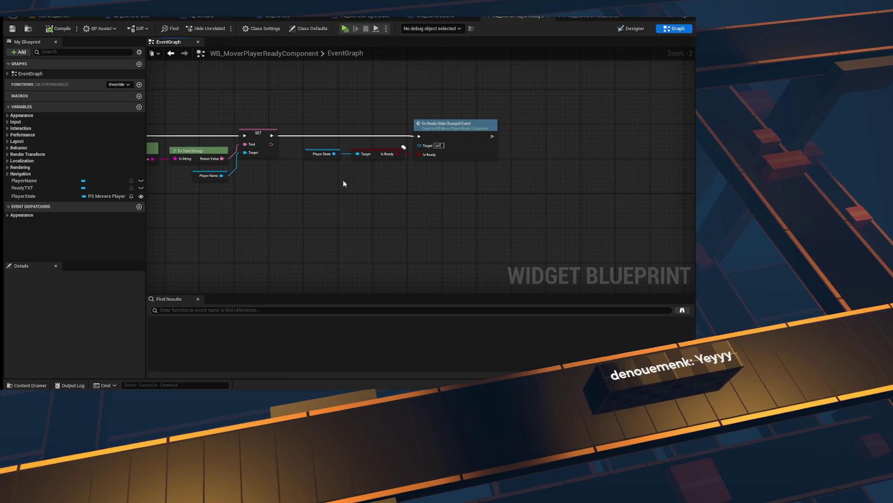
left_click_drag(345, 184, 553, 192)
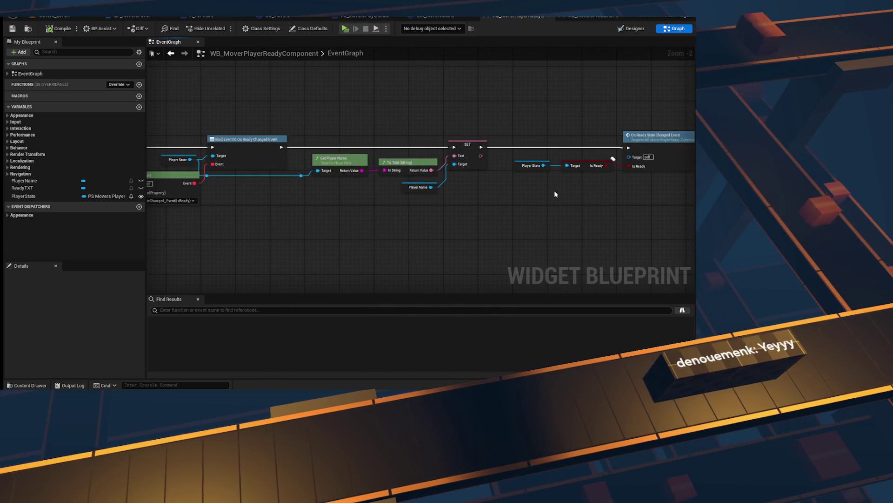
mouse_move(614, 159)
left_mouse_down()
mouse_move(464, 159)
mouse_move(790, 168)
left_mouse_up()
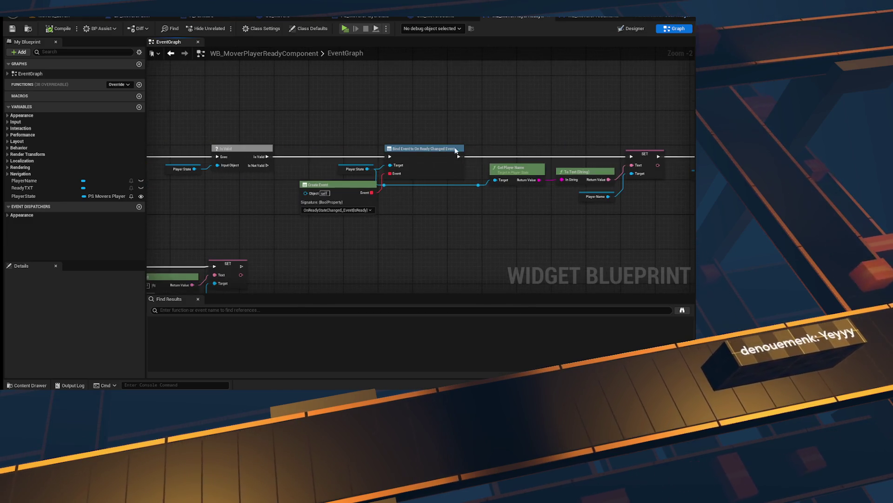
left_click(47, 31)
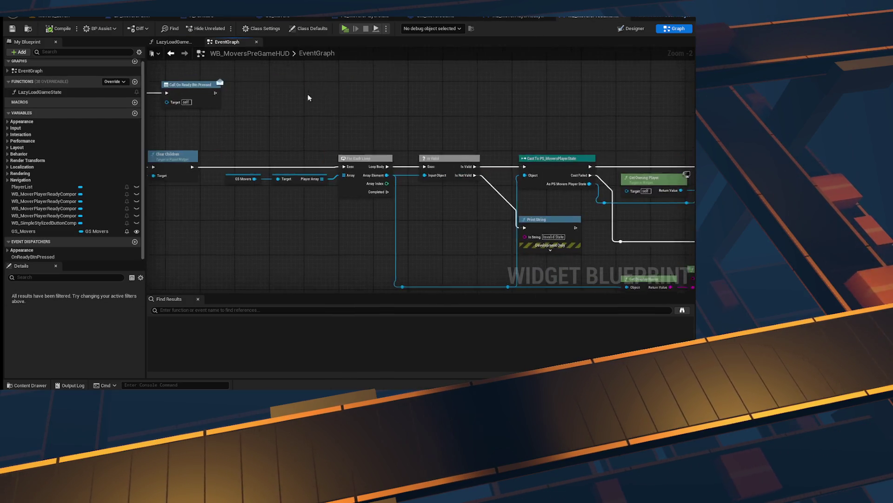
scroll(308, 97, "down", 3)
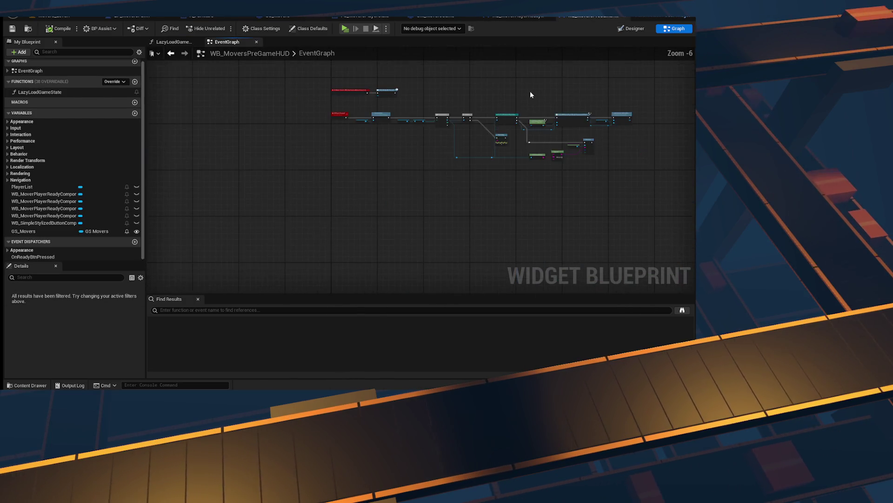
scroll(529, 94, "up", 3)
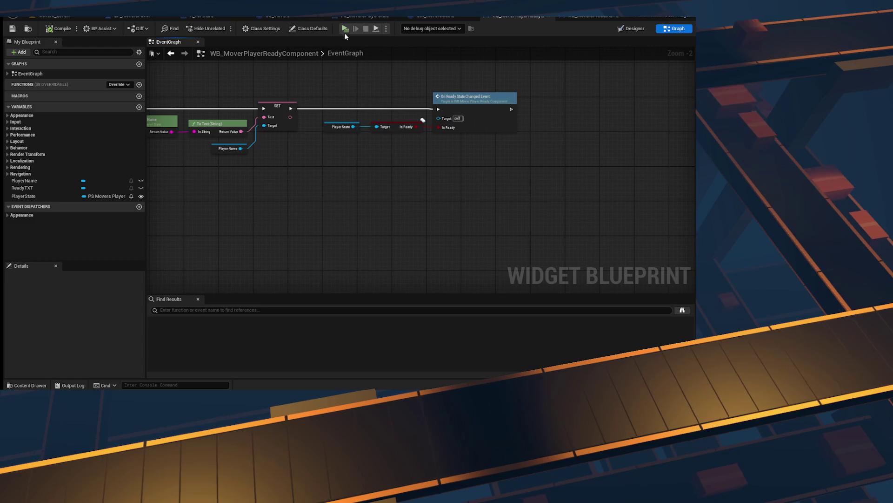
- Start a two-client play session with the game windows tiled side by side
left_click(345, 29)
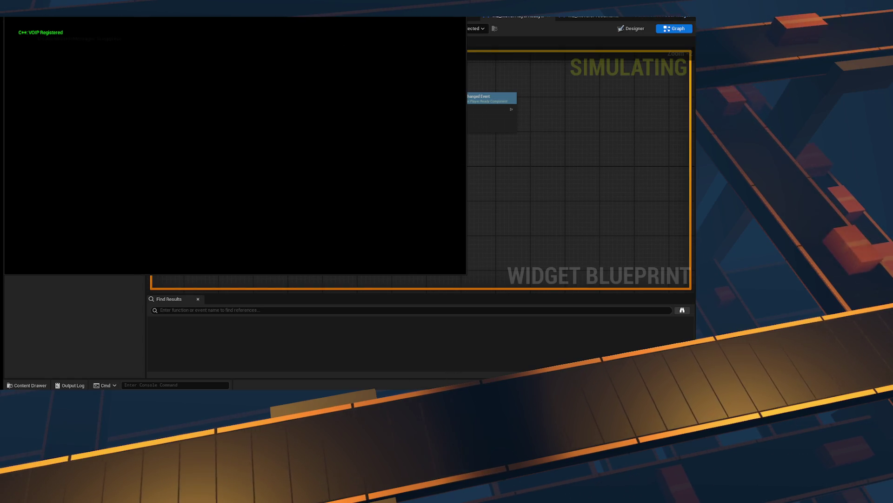
key("super+Right")
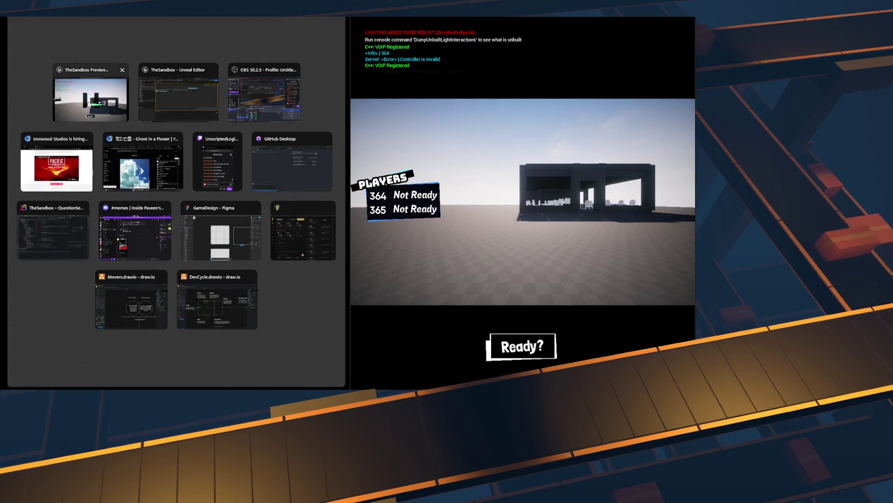
left_click(88, 103)
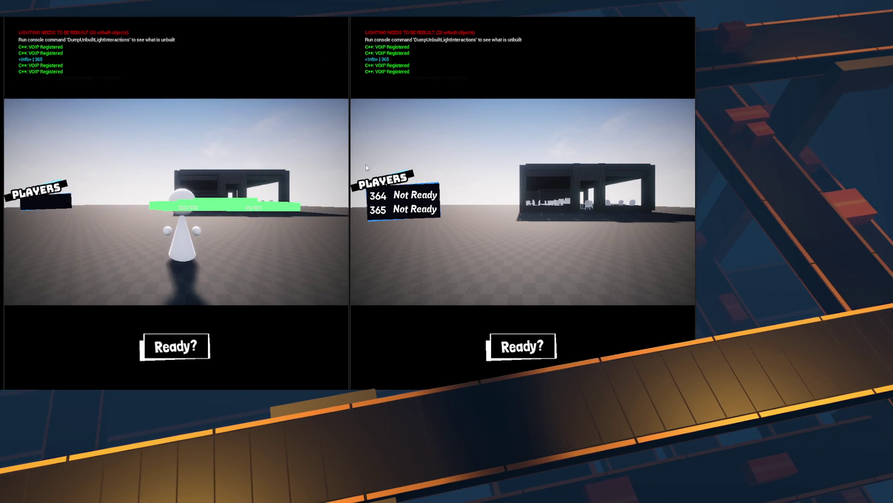
- Toggle players 365 and 364 between Ready! and Not Ready in the Players list
left_click(194, 350)
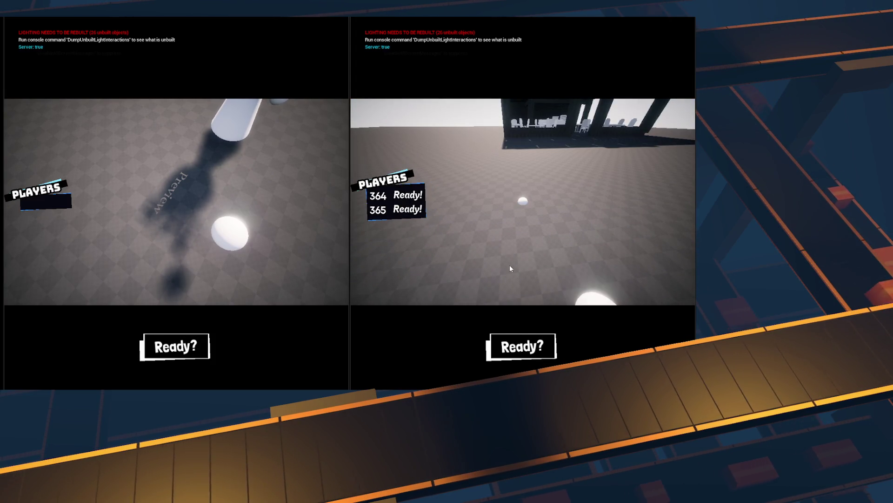
left_click(191, 350)
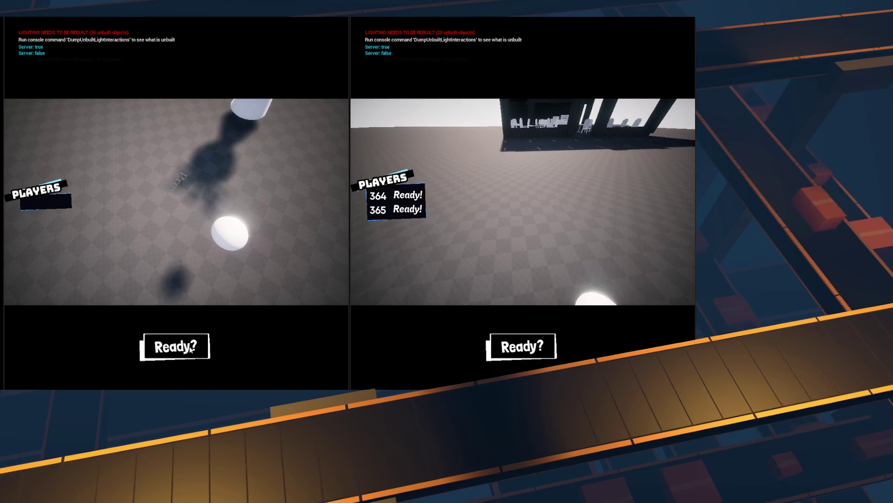
left_click(193, 351)
left_click(200, 351)
left_click(201, 351)
left_click(199, 352)
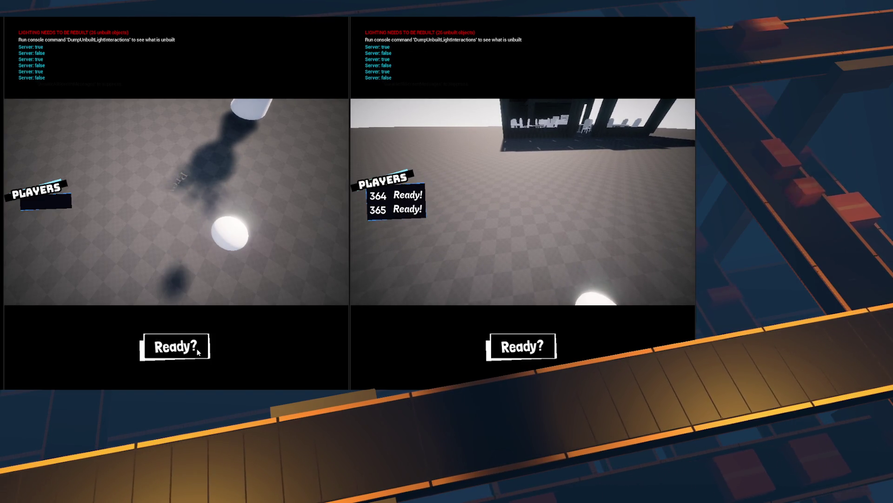
left_click(522, 350)
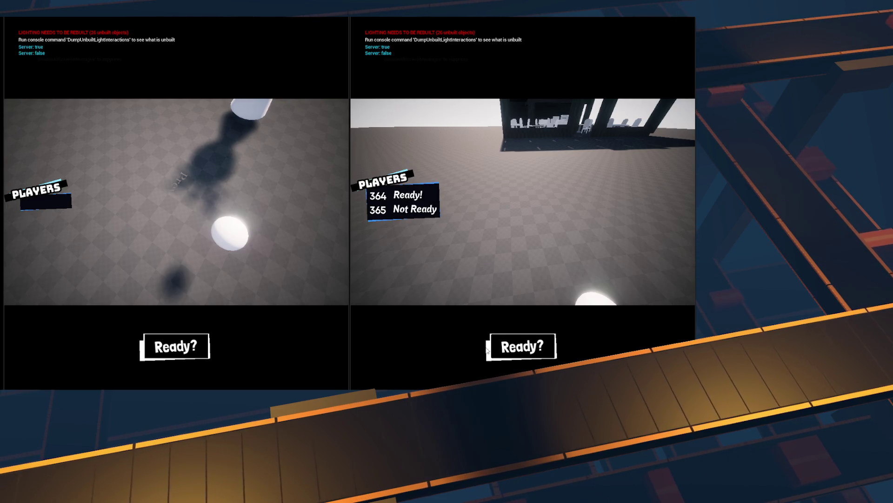
left_click(169, 349)
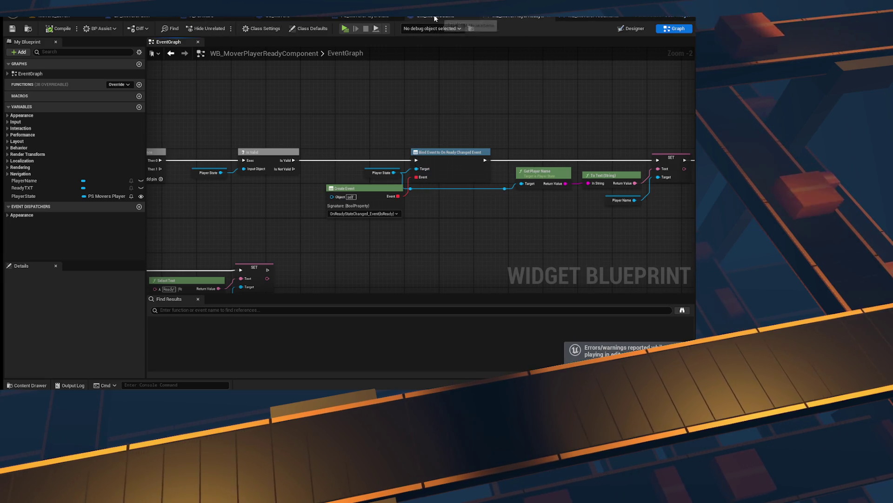
- Review the pre-game HUD widget creation and viewport nodes in BP_MoversPawn's event graph
left_click(197, 20)
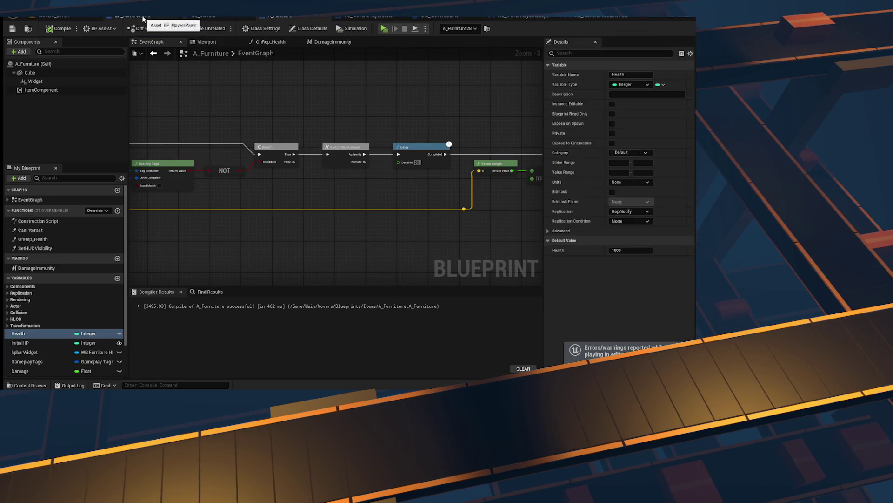
left_click(143, 19)
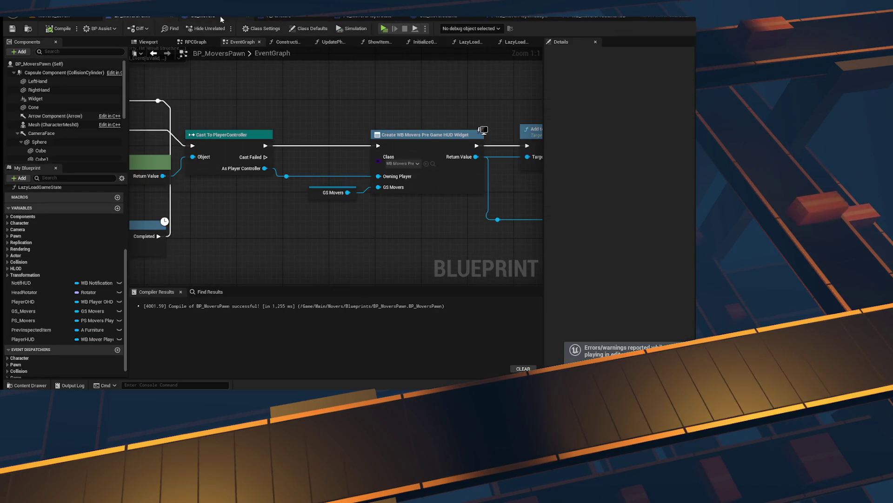
scroll(419, 139, "down", 2)
mouse_move(419, 140)
left_mouse_down()
mouse_move(409, 135)
mouse_move(430, 149)
mouse_move(419, 139)
mouse_move(381, 183)
mouse_move(325, 173)
mouse_move(493, 194)
mouse_move(419, 140)
mouse_move(372, 139)
mouse_move(336, 205)
mouse_move(154, 154)
left_mouse_up()
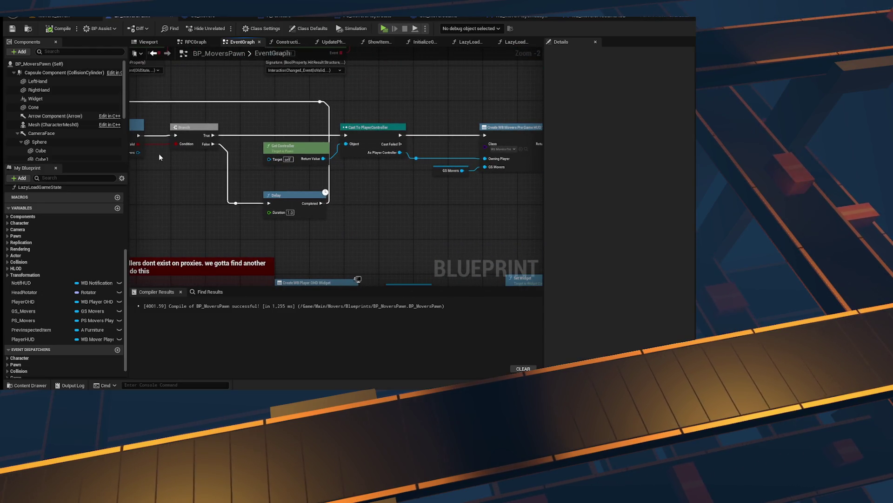
left_click_drag(430, 191, 274, 173)
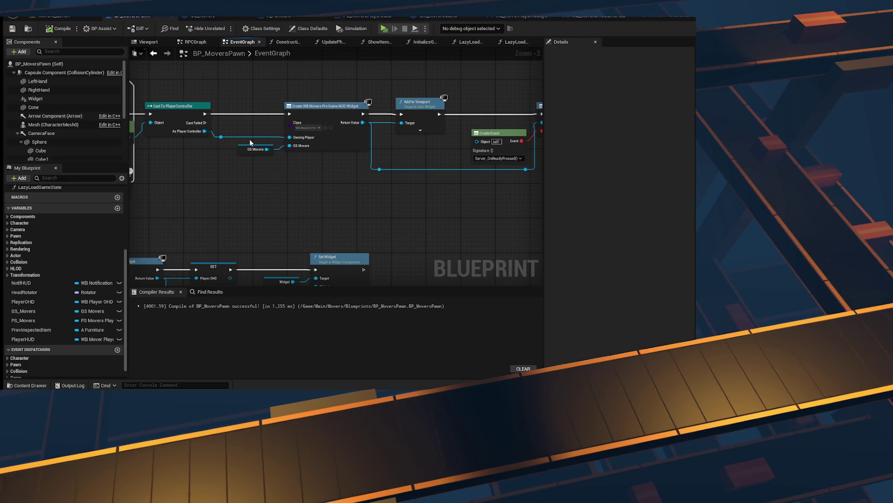
- Switch between WB_MoverPlayerReadyComponent and WB_MoversPreGameHUD, settling on the HUD's OnPlayersChanged logic
left_click(582, 17)
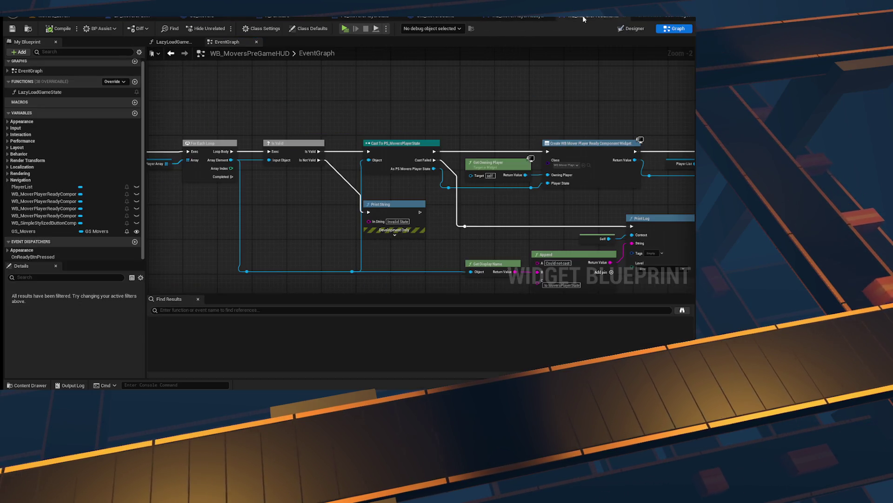
left_click(444, 16)
left_click(506, 17)
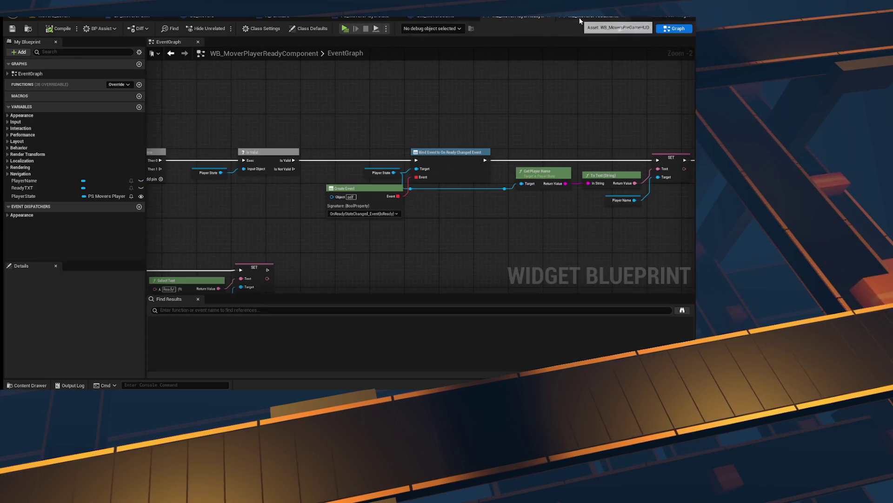
scroll(279, 186, "down", 3)
scroll(279, 186, "up", 4)
scroll(438, 117, "down", 3)
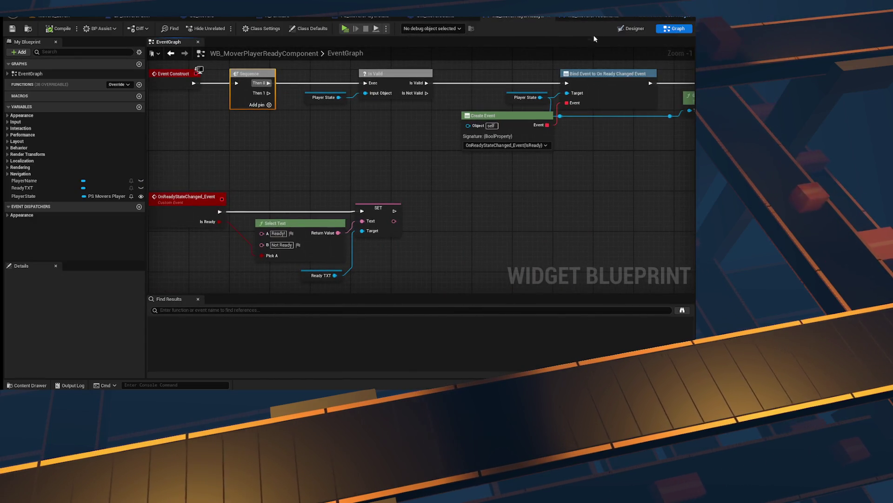
left_click(583, 17)
scroll(372, 141, "up", 3)
- Add a Print String node after Clear Children
scroll(442, 170, "up", 3)
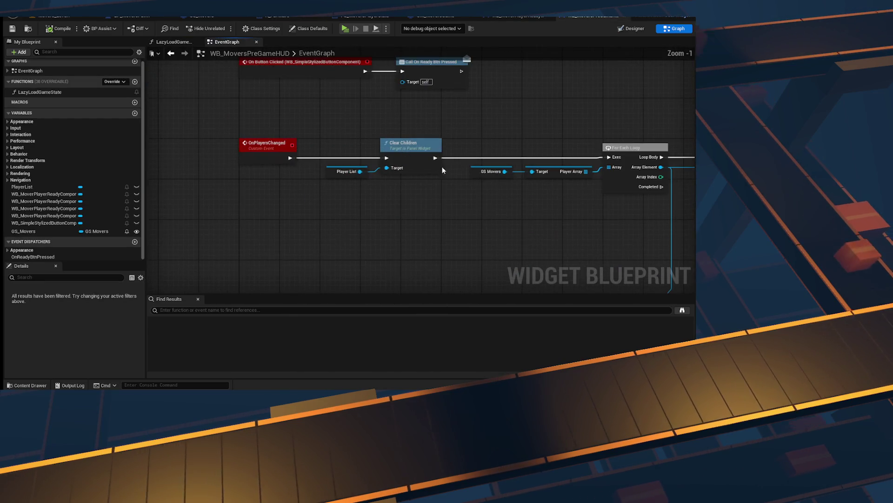
mouse_move(474, 172)
left_mouse_down()
mouse_move(406, 171)
mouse_move(448, 164)
left_mouse_up()
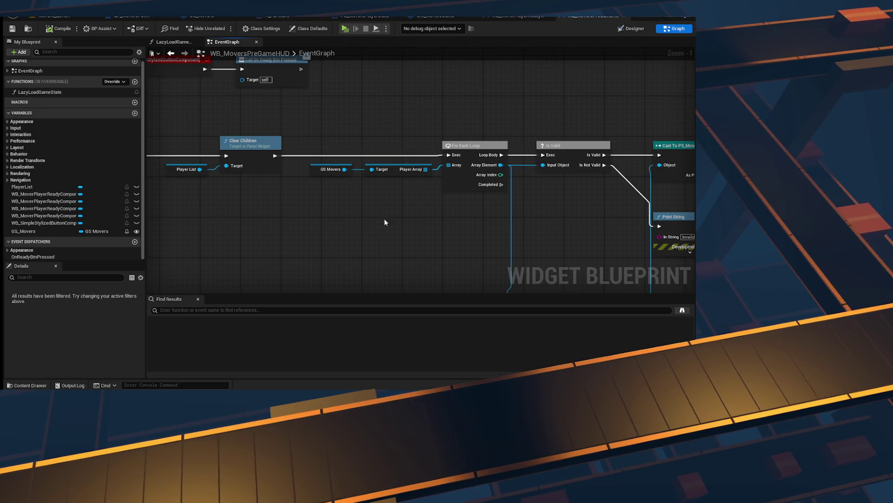
left_click_drag(274, 156, 330, 134)
type("Print")
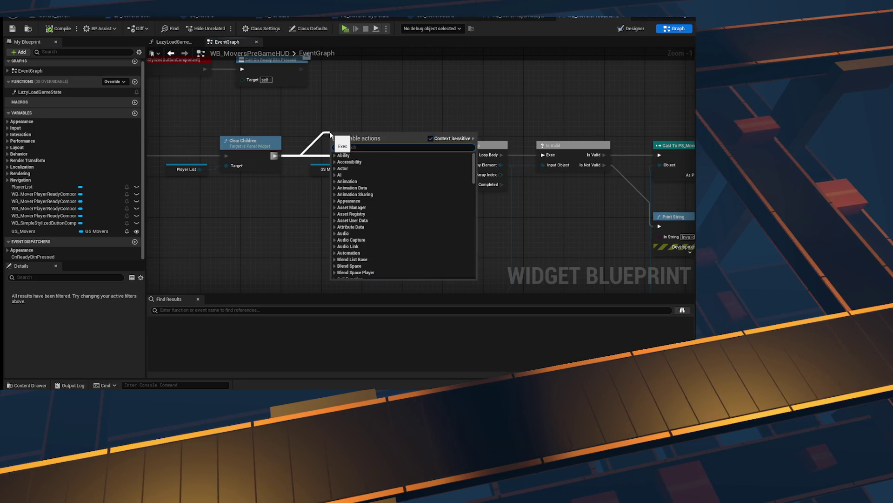
type(" String")
key("Return")
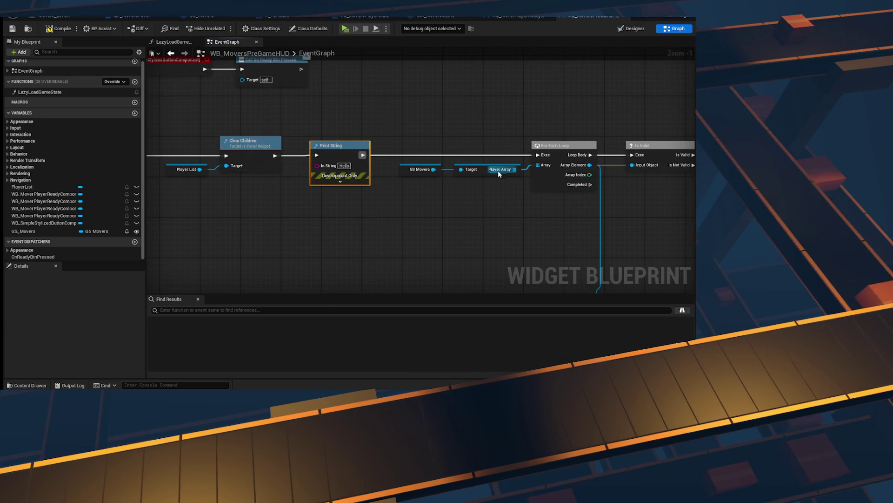
- Feed the Player Array's Length into Print String's In String and start a play test
left_click(499, 174)
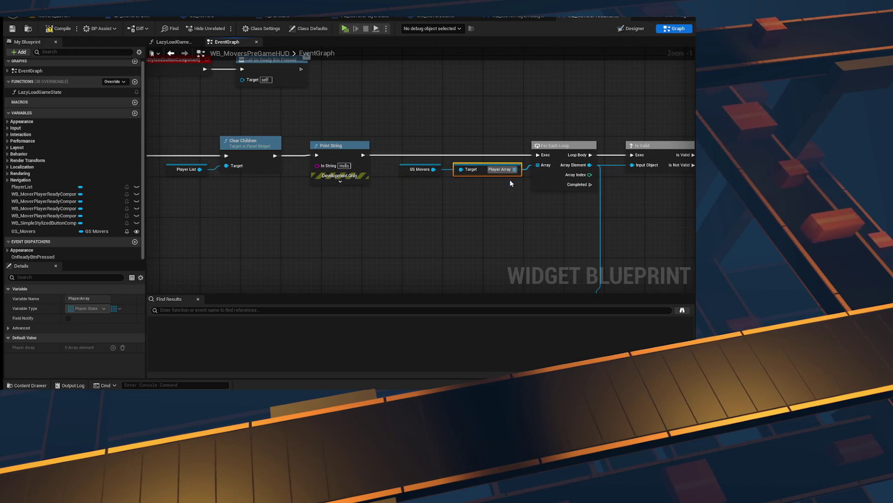
mouse_move(515, 170)
left_mouse_down()
mouse_move(314, 169)
mouse_move(410, 238)
left_mouse_up()
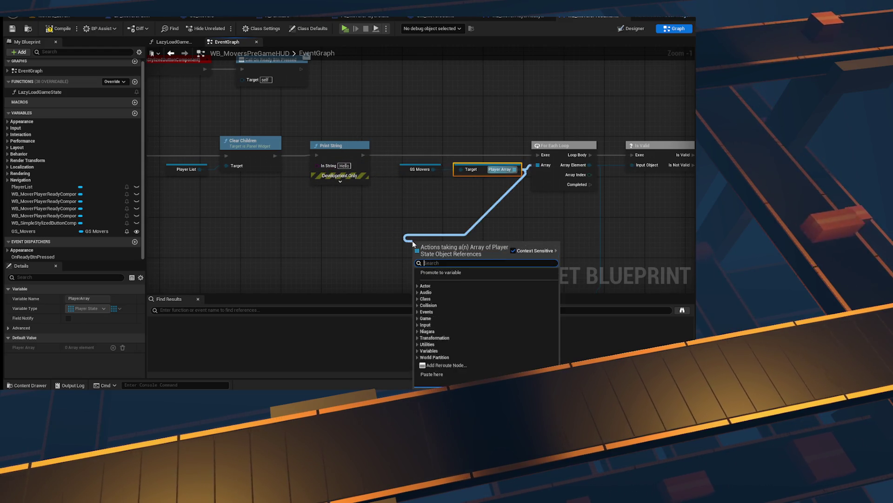
type("length")
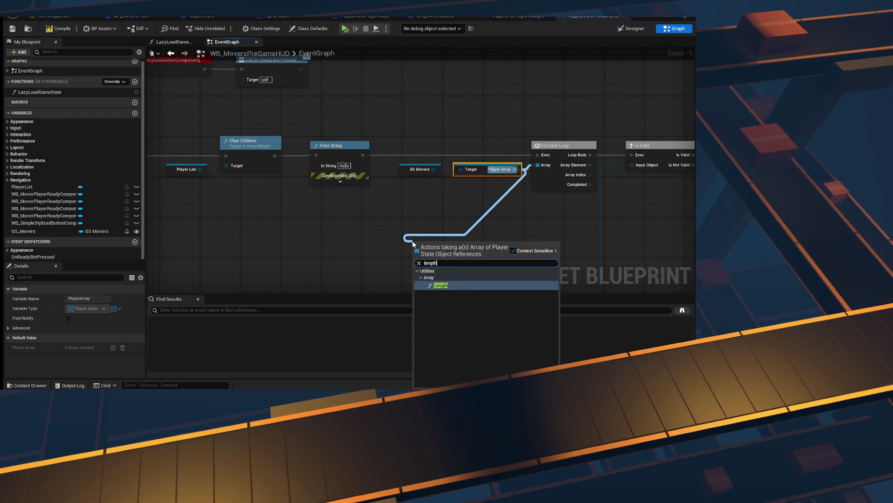
key("Return")
mouse_move(473, 255)
left_mouse_down()
mouse_move(593, 220)
mouse_move(410, 193)
mouse_move(317, 166)
left_mouse_up()
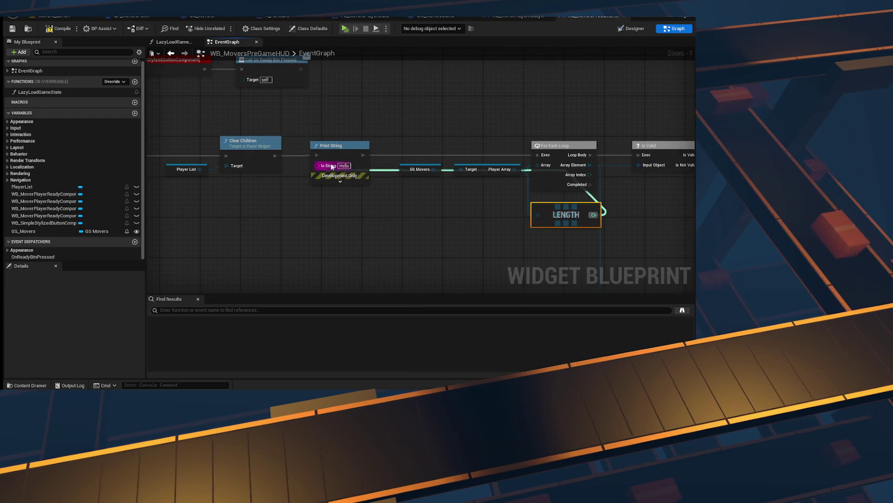
left_click(345, 29)
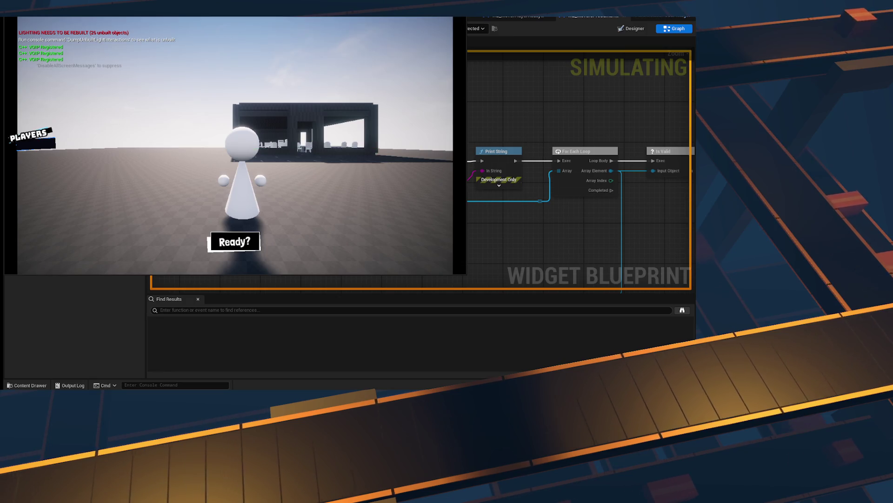
- Check the console for Player Array lengths 0, 2 and 0, then stop the session
key("grave")
key("grave")
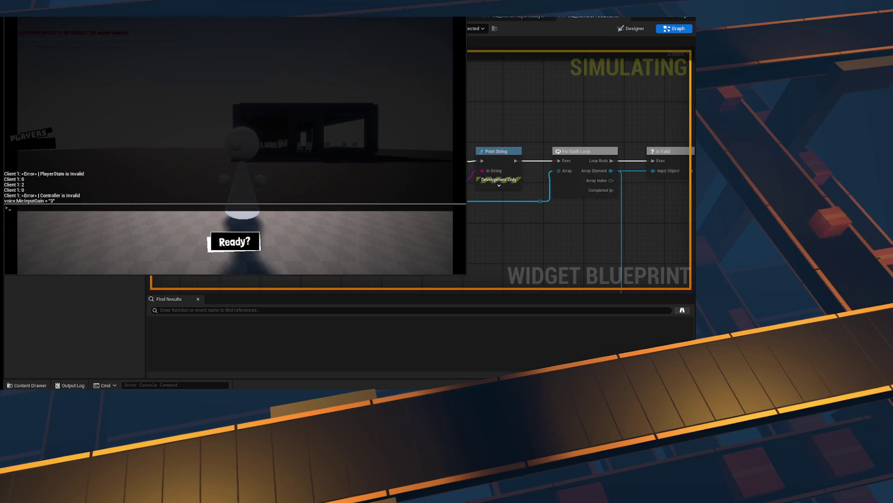
left_click(461, 14)
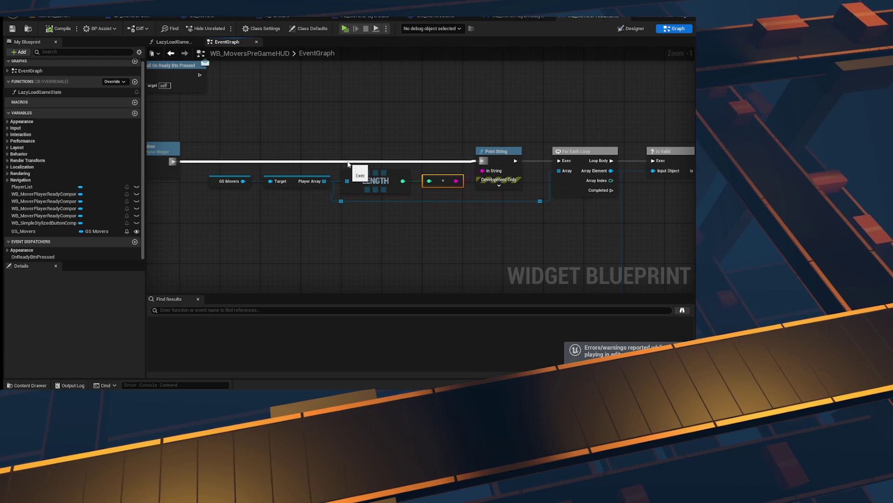
- Search Chrome for 'play array is 0 in client ue5', then return to Unreal
key("alt+Tab")
key("ctrl+t")
type("play array")
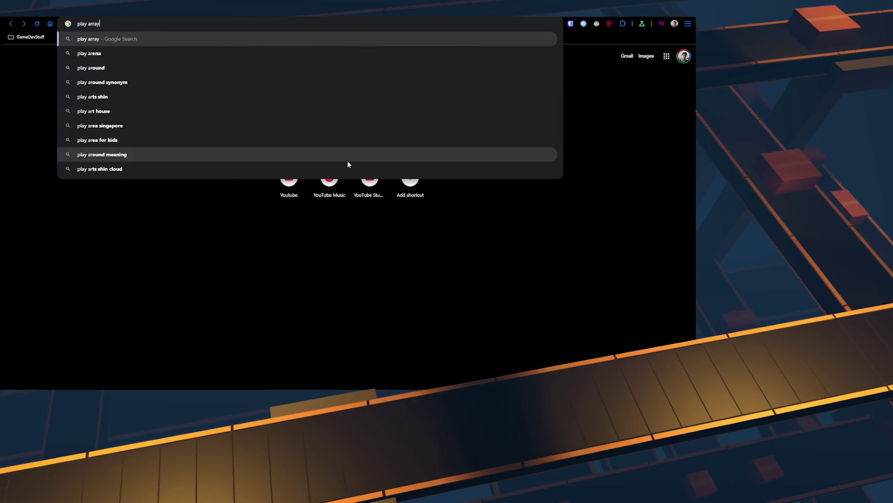
type(" is 0 in ")
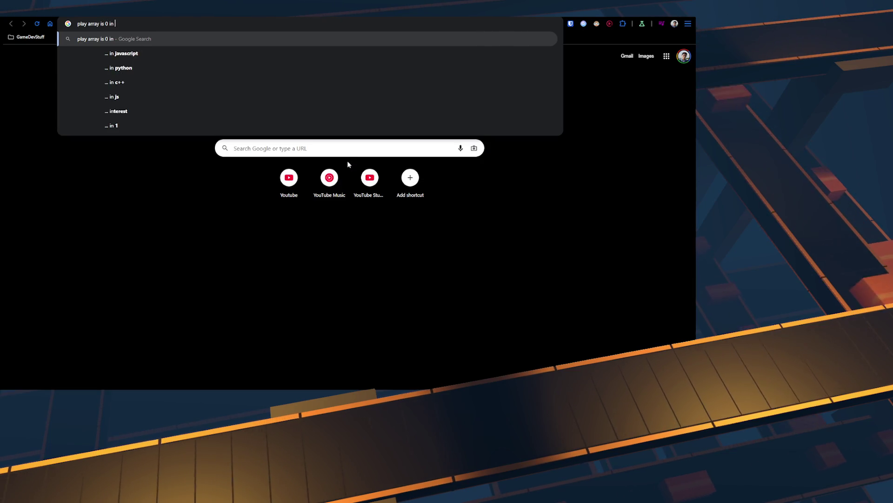
type("client ue5")
key("Return")
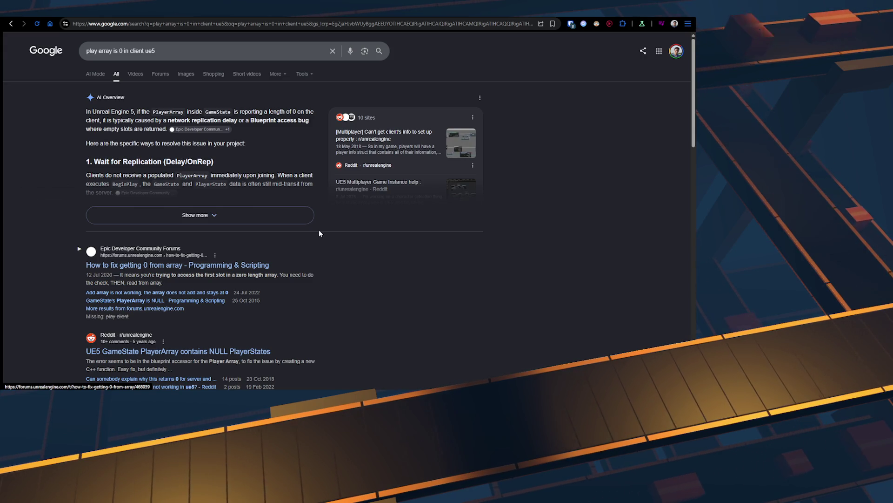
key("alt+Tab")
key("Tab")
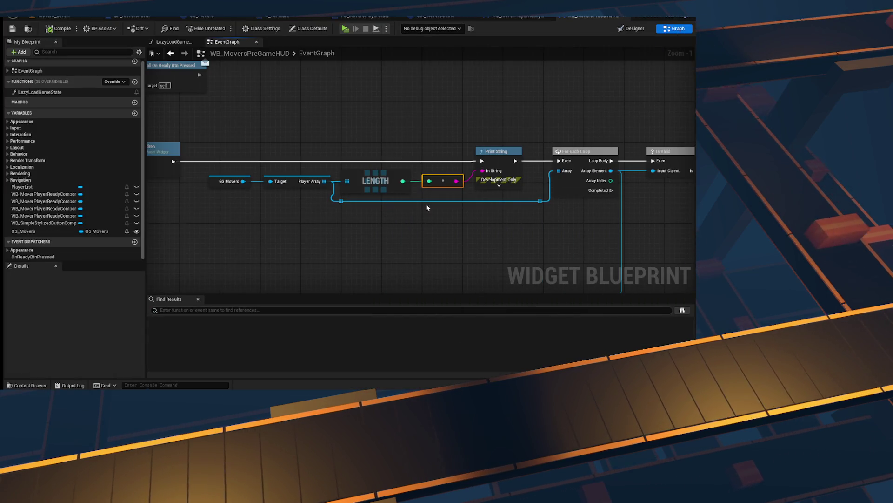
- Delete the debug Length and Print String nodes and reconnect OnPlayersChanged to For Each Loop
left_click_drag(385, 148, 496, 190)
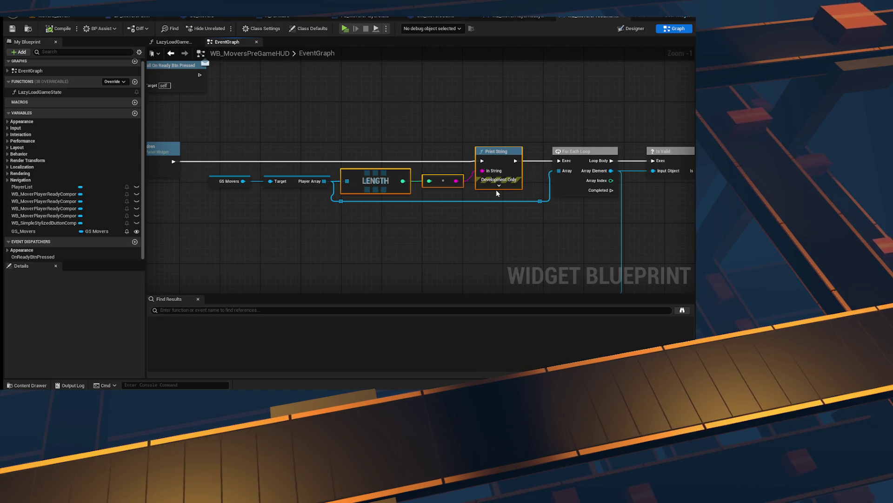
key("Delete")
left_click_drag(566, 161, 173, 161)
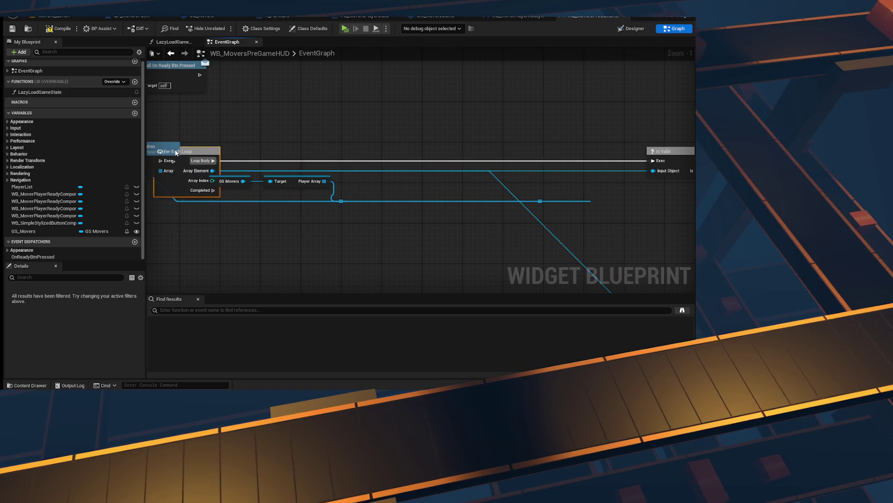
scroll(322, 180, "down", 4)
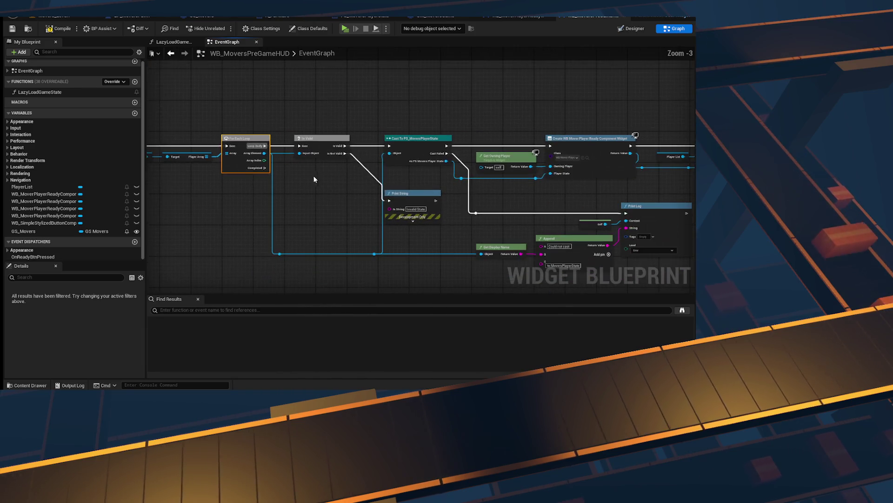
scroll(322, 180, "up", 4)
scroll(455, 194, "up", 1)
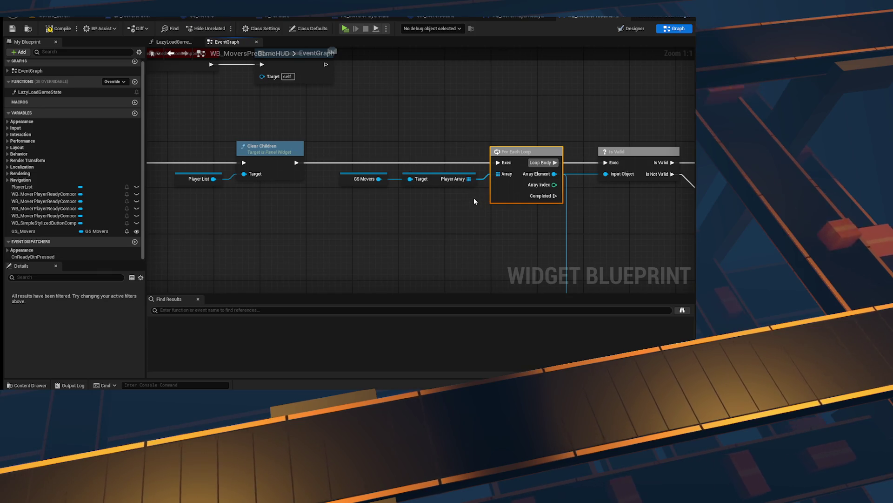
left_click(464, 189)
- Duplicate the GS Movers and Player Array getters and add a Length node
mouse_move(468, 183)
left_mouse_down()
mouse_move(429, 233)
mouse_move(475, 245)
mouse_move(488, 191)
mouse_move(624, 214)
left_mouse_up()
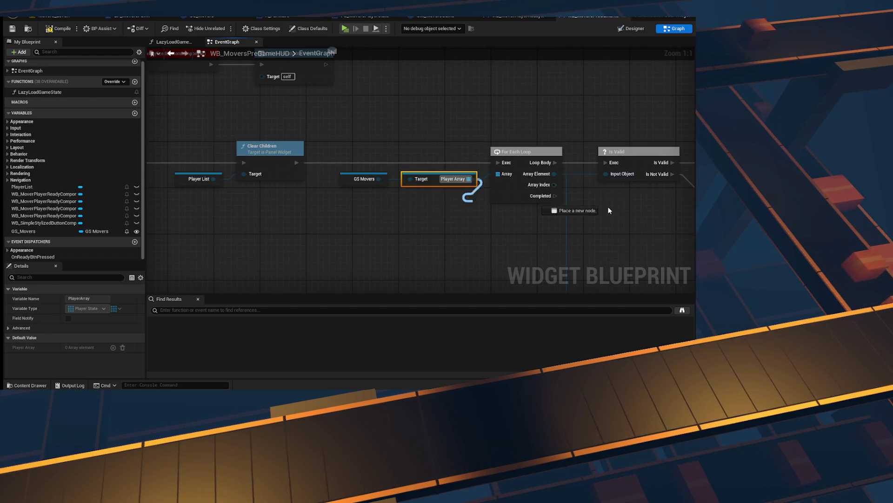
left_click_drag(481, 227, 469, 178)
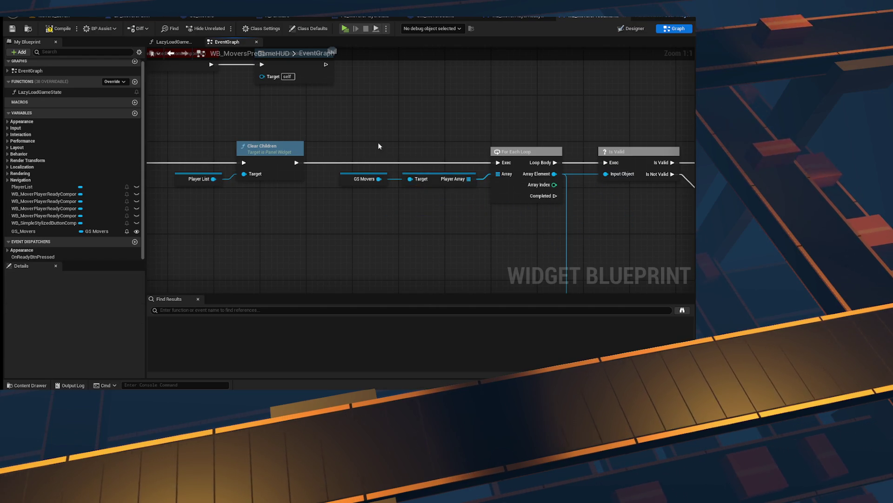
left_click_drag(378, 141, 451, 192)
key("ctrl+c")
key("ctrl+v")
left_click_drag(361, 247, 391, 240)
type("legnt")
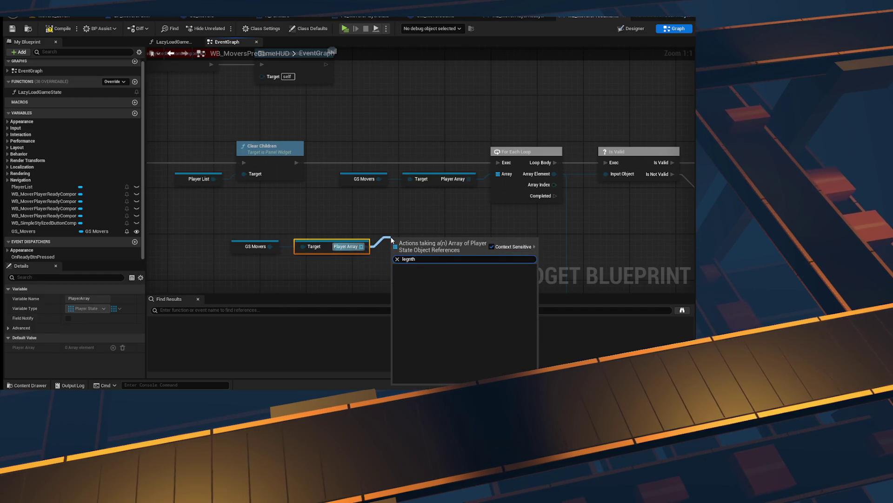
key("BackSpace")
type("ngth")
key("Return")
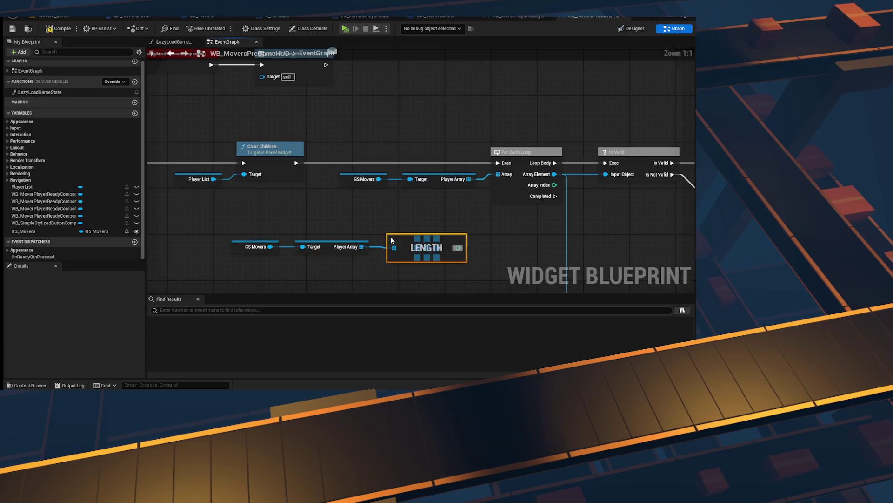
- Branch on Length <= 0 into a 0.2 Delay whose Completed loops back to retry
left_click_drag(494, 215, 432, 217)
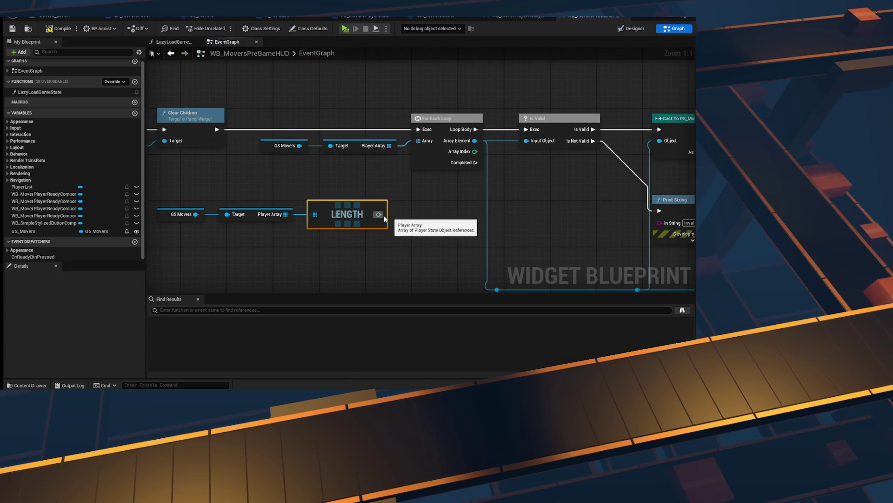
mouse_move(378, 214)
left_mouse_down()
mouse_move(389, 256)
mouse_move(369, 289)
left_mouse_up()
type("<=")
key("Return")
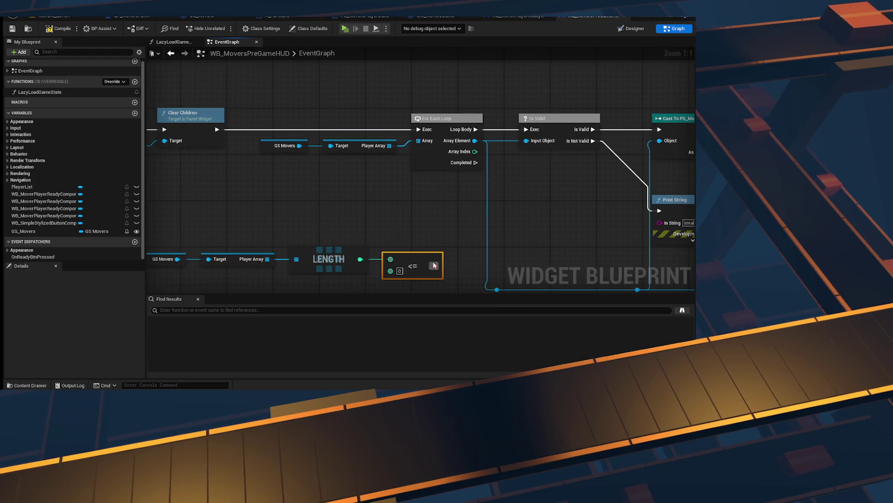
left_click(362, 198)
mouse_move(434, 265)
left_mouse_down()
mouse_move(326, 192)
mouse_move(419, 192)
mouse_move(456, 214)
mouse_move(345, 201)
mouse_move(228, 159)
left_mouse_up()
scroll(367, 226, "down", 2)
left_click_drag(383, 162, 418, 158)
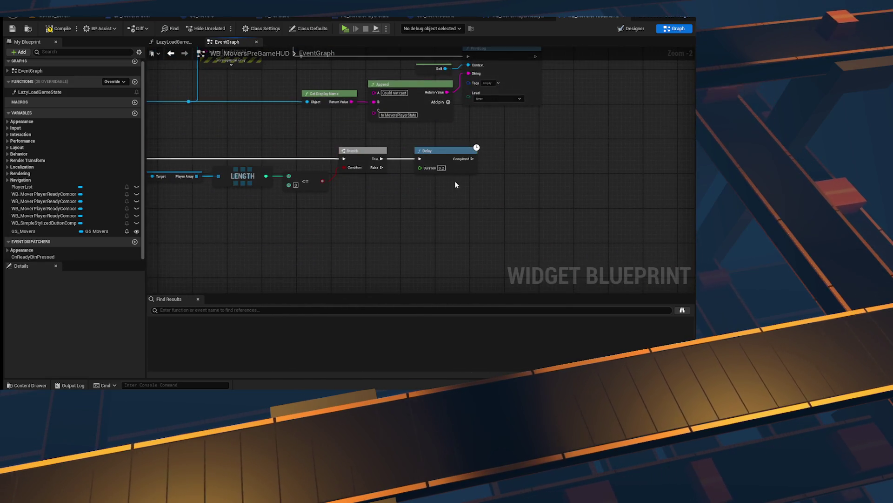
mouse_move(474, 161)
left_mouse_down()
mouse_move(242, 191)
mouse_move(319, 201)
mouse_move(299, 110)
mouse_move(281, 88)
left_mouse_up()
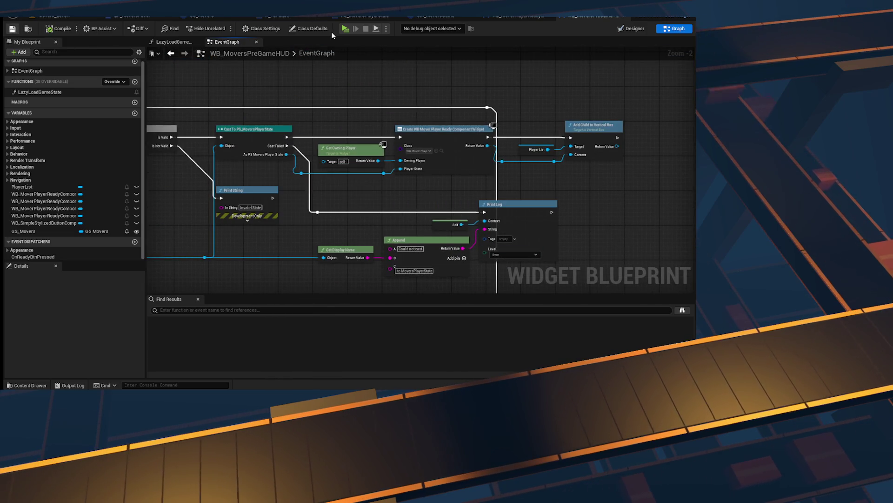
- Run two side-by-side clients and toggle players 368 and 369 between Ready! and Not Ready
key("alt+p")
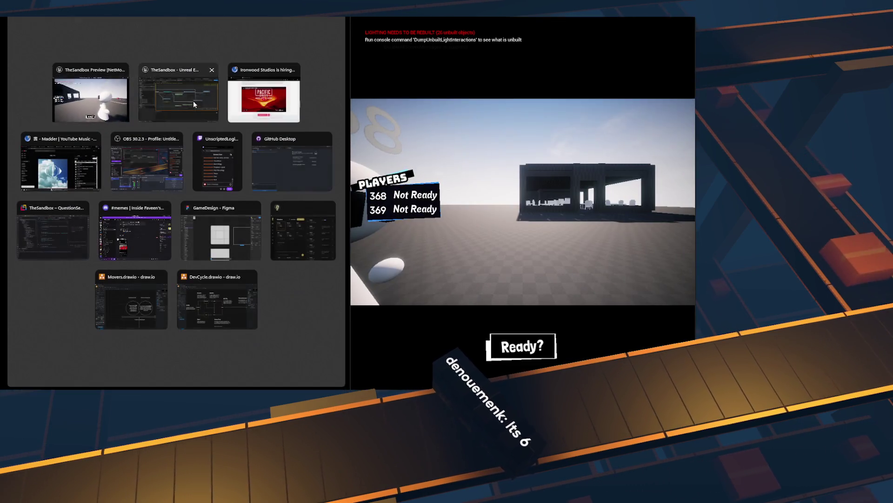
left_click(82, 94)
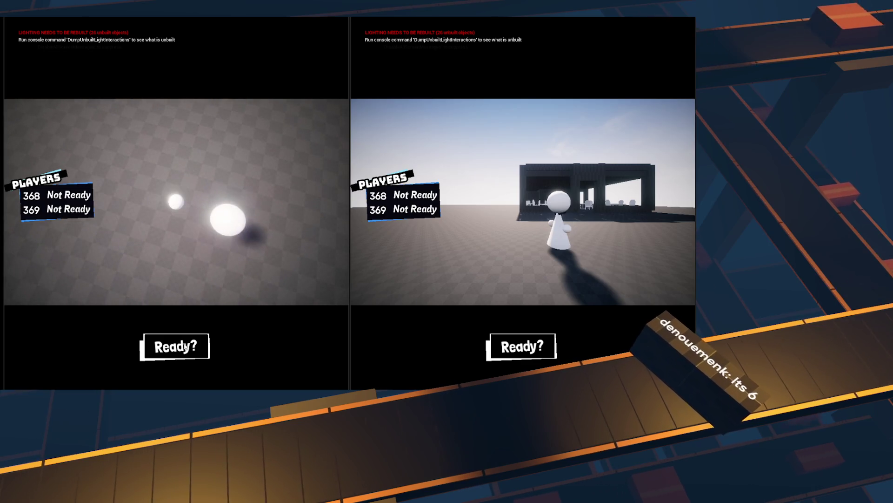
left_click(186, 346)
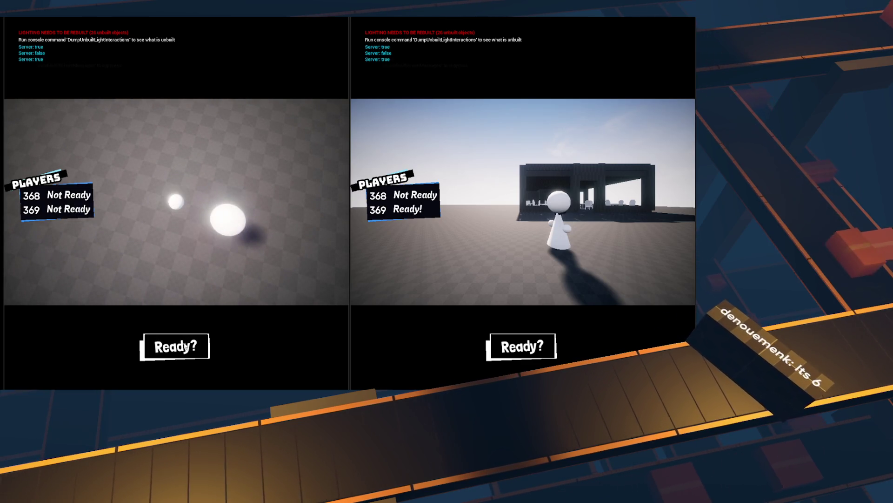
left_click(186, 347)
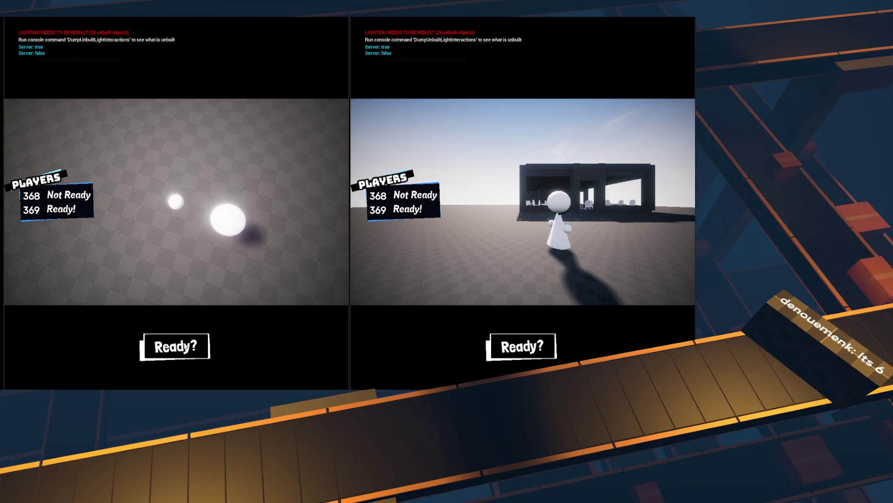
left_click(520, 351)
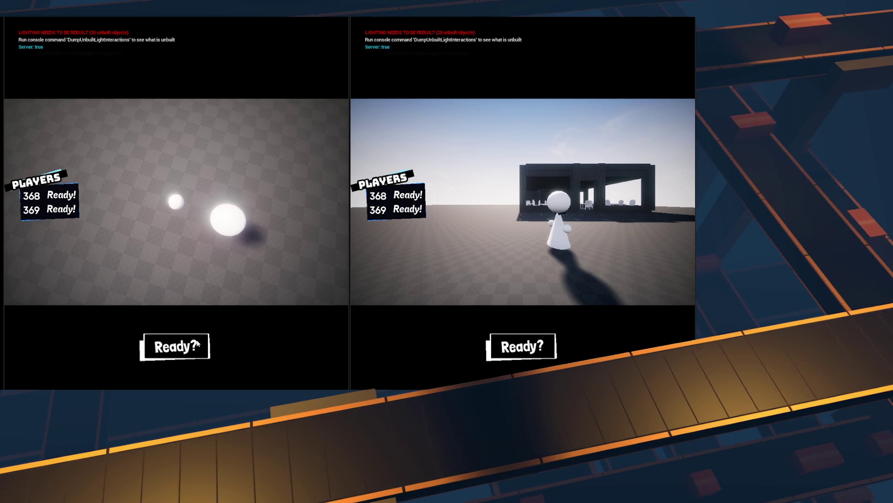
left_click(194, 345)
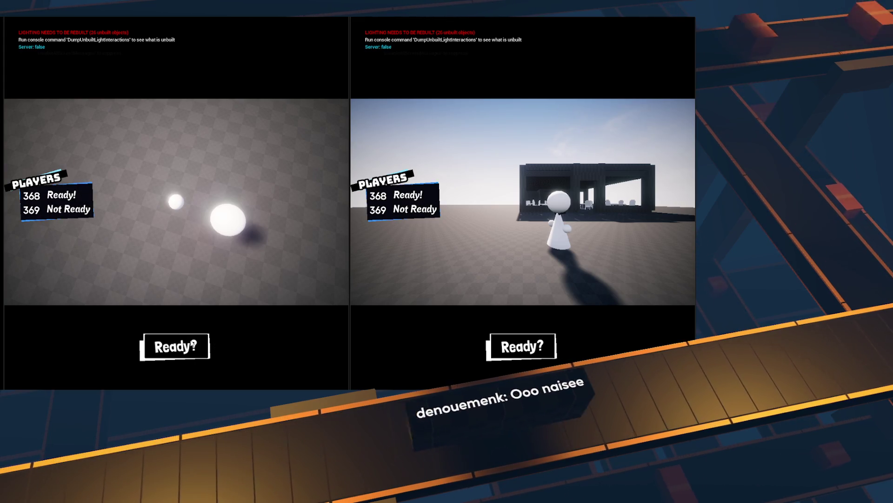
left_click(508, 353)
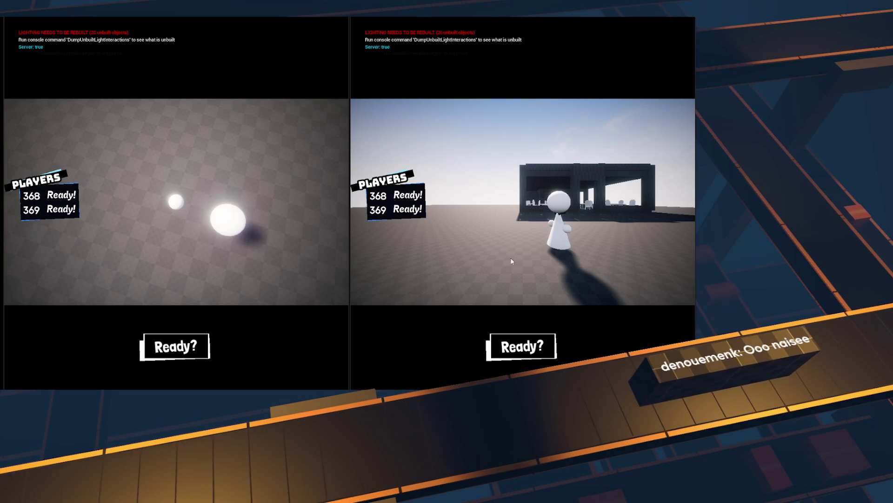
key("s")
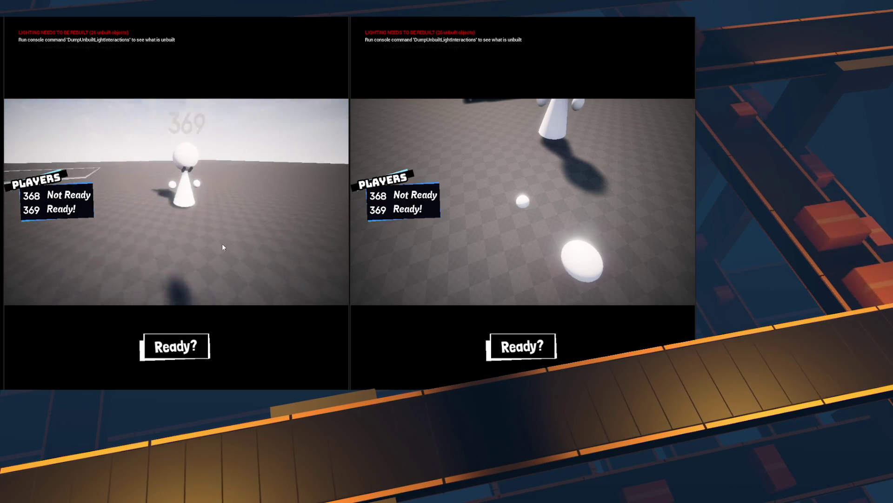
- Toggle player 369 to Not Ready and back to Ready, then exit with Esc
left_click(188, 345)
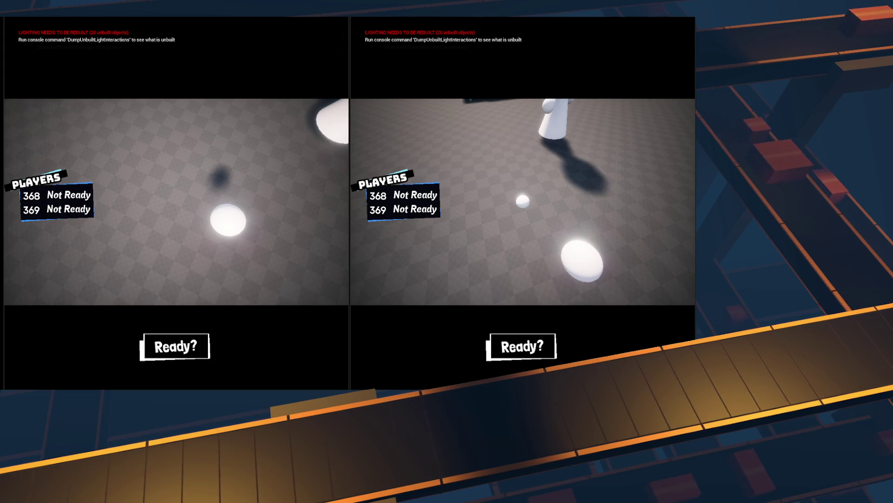
left_click(209, 336)
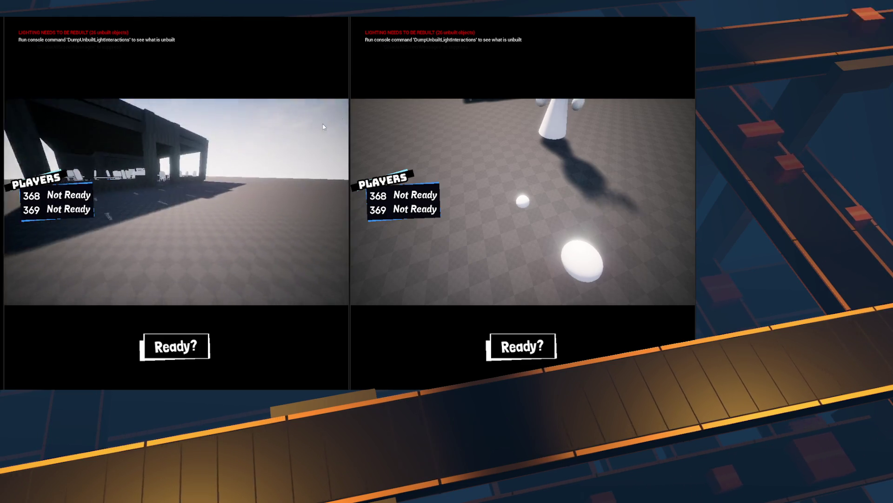
key("Escape")
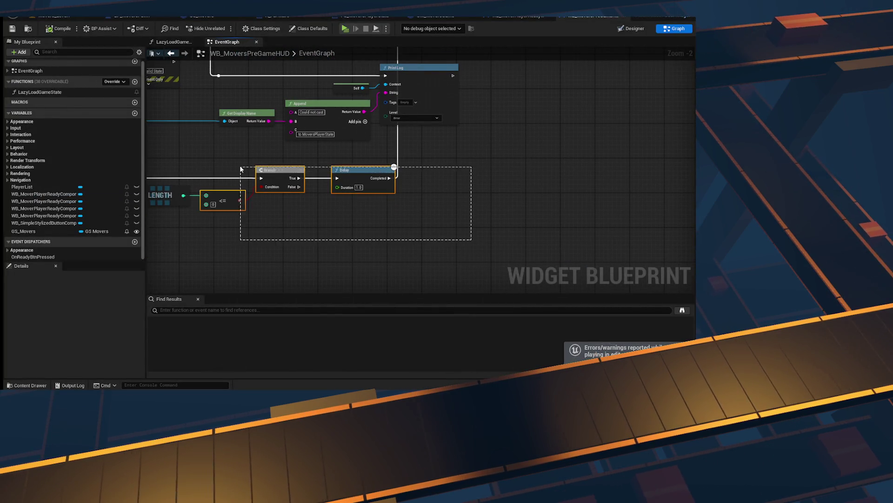
- Add a comment around the Branch and Delay, then delete the misplaced box
left_click_drag(241, 169, 252, 160)
key("c")
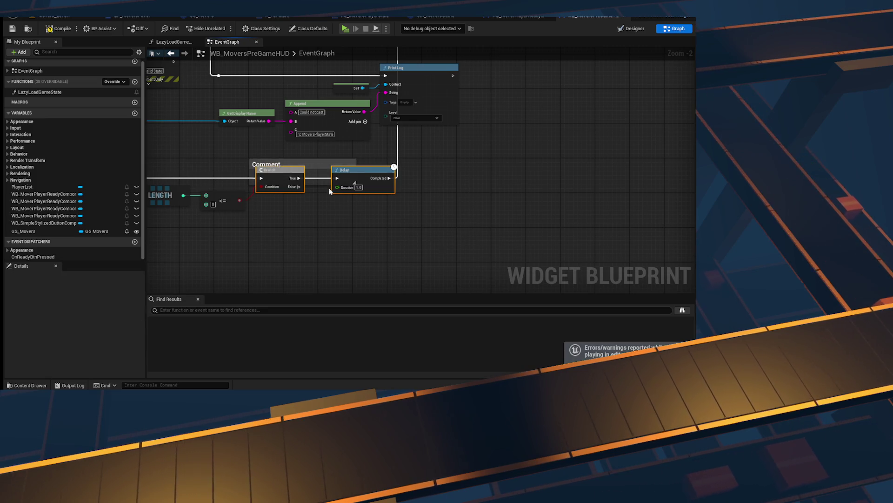
left_click(298, 166)
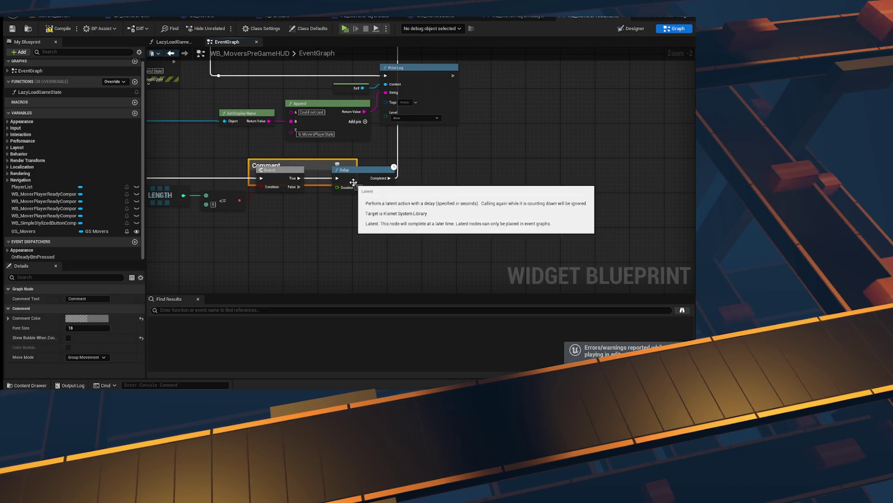
mouse_move(298, 166)
left_mouse_down()
mouse_move(292, 152)
mouse_move(404, 199)
left_mouse_up()
left_click(366, 147)
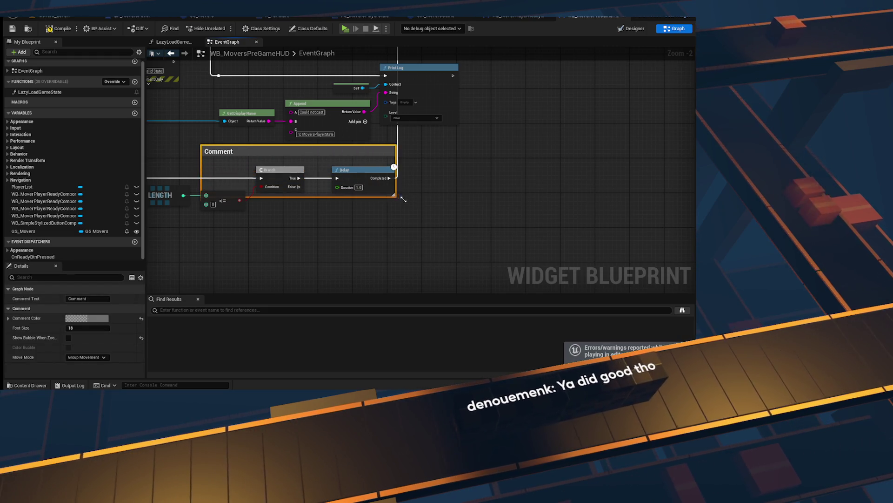
left_click(283, 156, "ctrl")
left_click(283, 156)
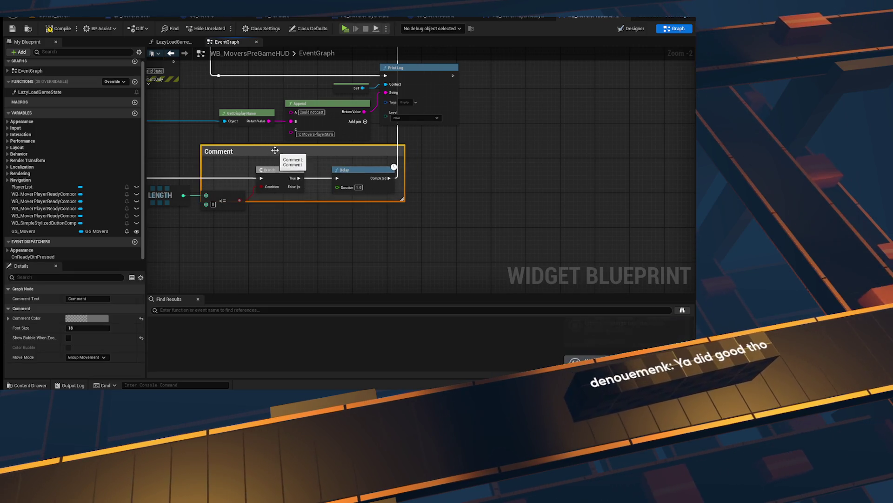
key("Delete")
- Frame the Branch and Delay in a new comment titled 'Weird Patchwork for Fet'
key("c")
left_click_drag(501, 224, 276, 159)
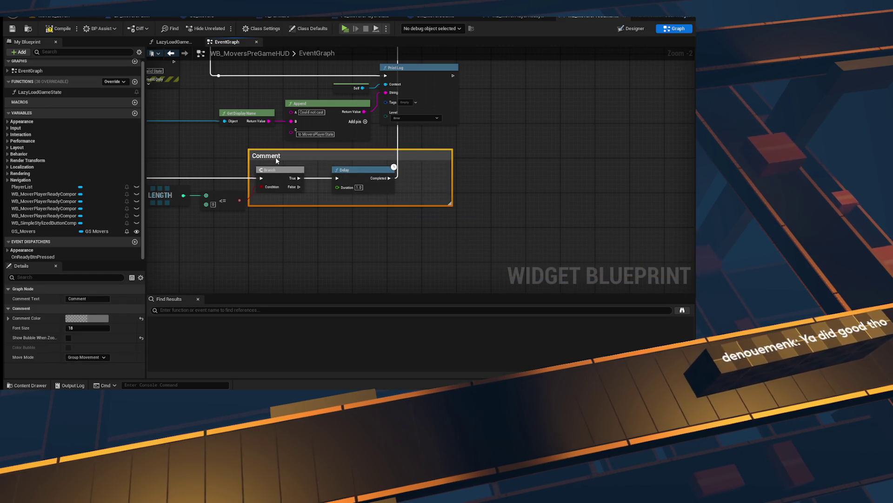
left_click_drag(446, 203, 400, 199)
type("Weird Patchwork for")
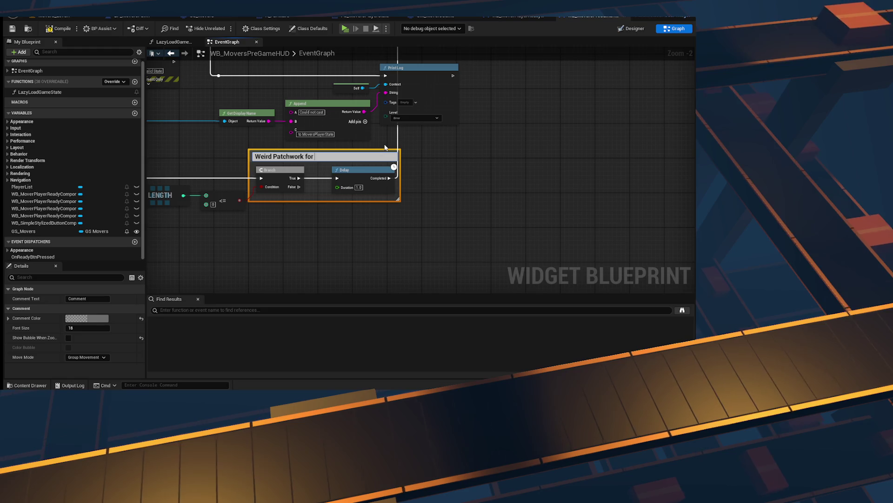
type("Fet")
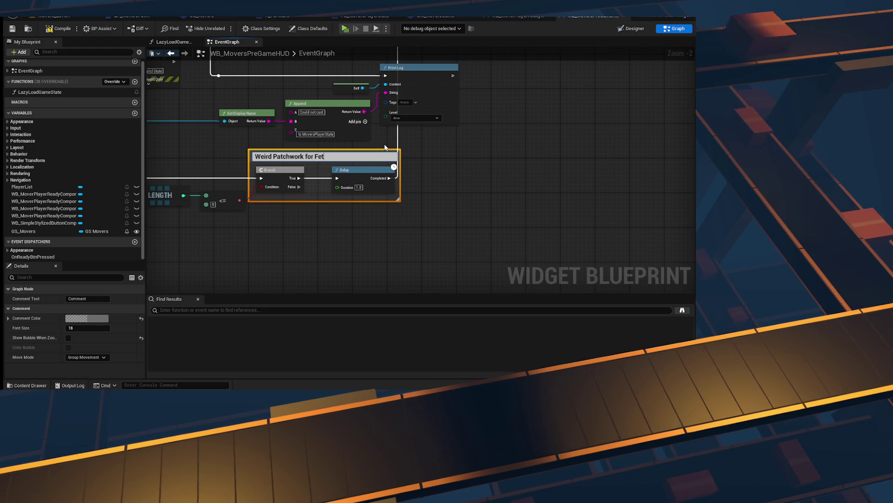